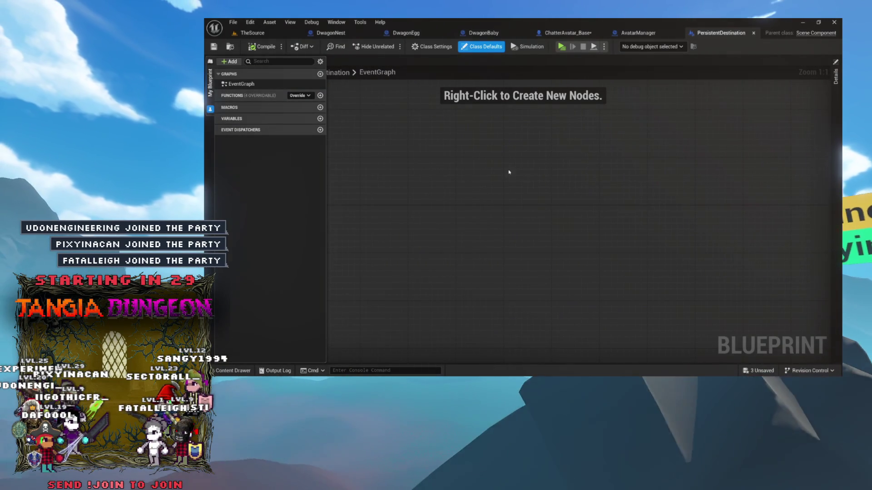
Step: Create a new function, NewFunction, in the PersistentDestination blueprint's Functions list
{"action": "left_click", "coordinate": [320, 96]}
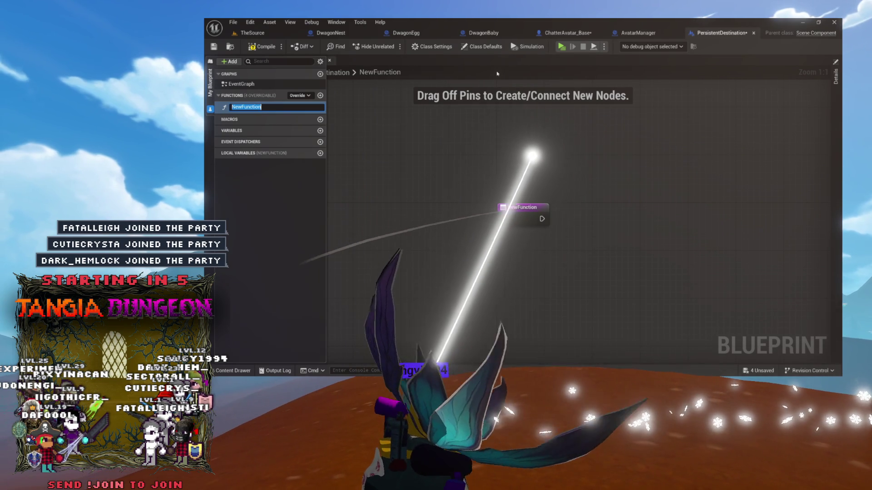
Step: Name the new function ChatterArrived
{"action": "type", "text": "OnA"}
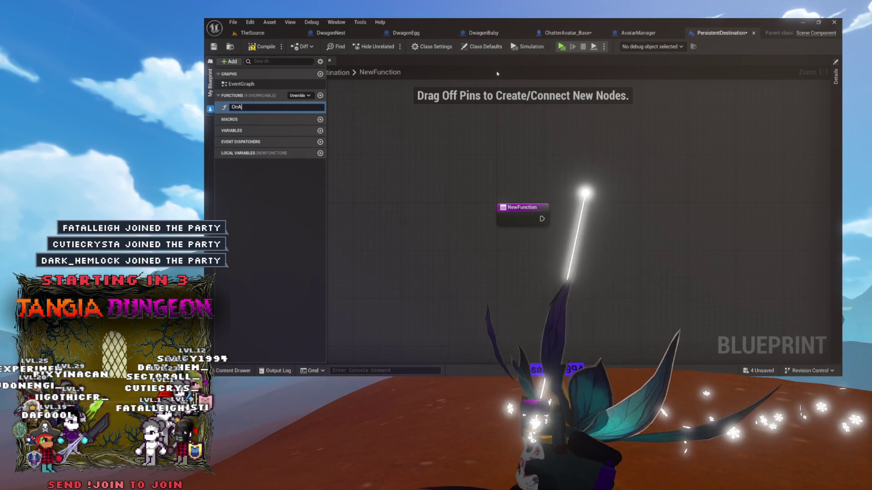
{"action": "type", "text": "rrival"}
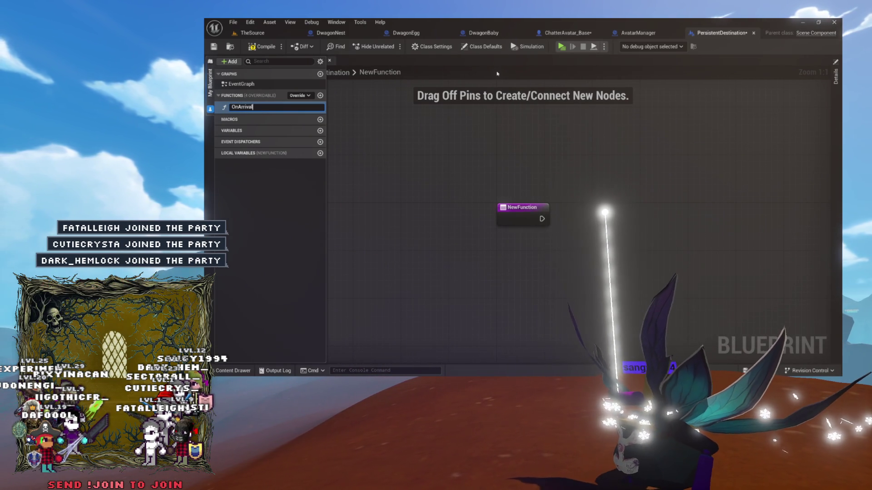
{"action": "key", "text": "BackSpace"}
{"action": "key", "text": "BackSpace"}
{"action": "key", "text": "BackSpace"}
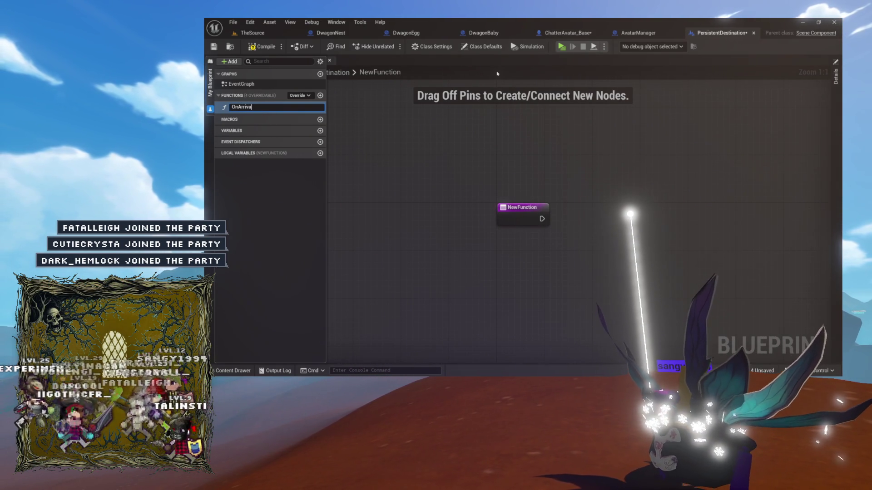
{"action": "type", "text": "ChatterArrive"}
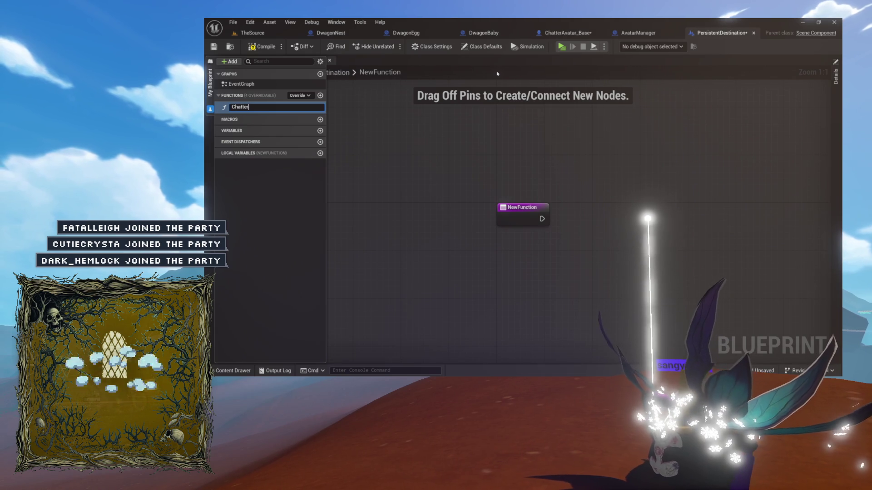
{"action": "type", "text": "d"}
{"action": "key", "text": "Return"}
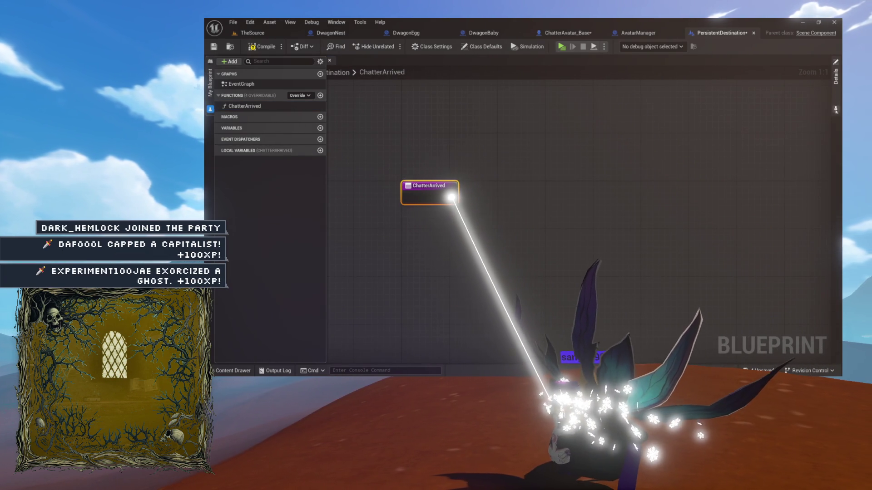
Step: Rename the function to AvatarArrived, compile, and add a Boolean input NewParam
{"action": "left_click", "coordinate": [836, 76]}
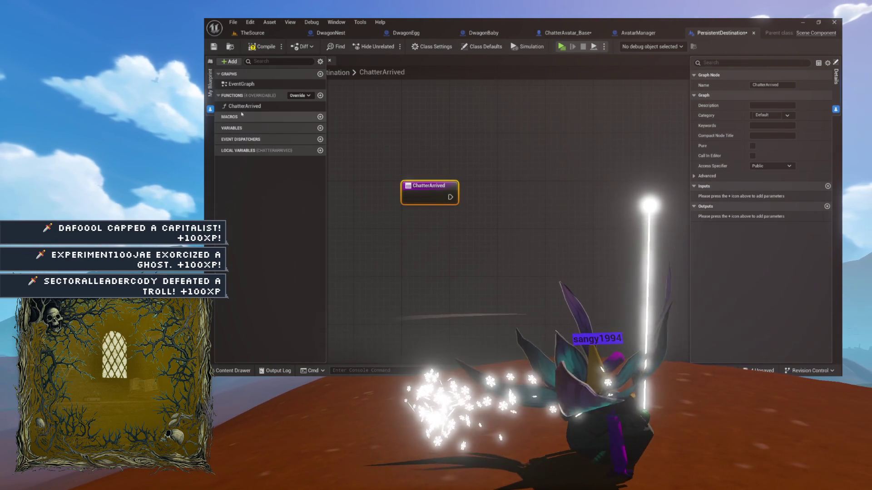
{"action": "left_click", "coordinate": [246, 106]}
{"action": "key", "text": "F2"}
{"action": "key", "text": "Delete"}
{"action": "key", "text": "Delete"}
{"action": "key", "text": "Delete"}
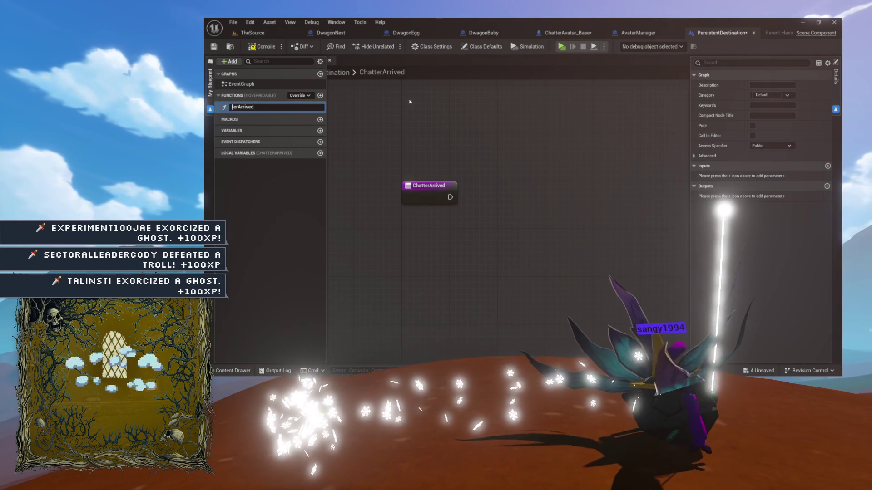
{"action": "type", "text": "Avatar"}
{"action": "key", "text": "Return"}
{"action": "left_click", "coordinate": [268, 45]}
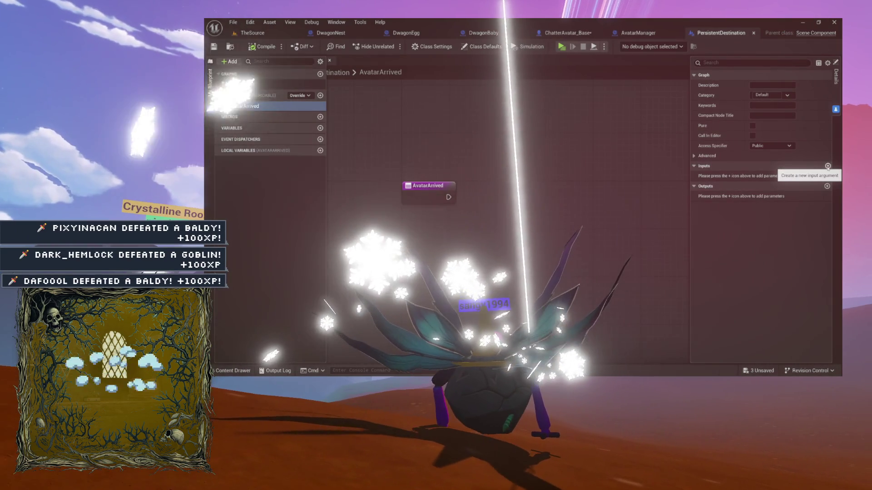
{"action": "left_click", "coordinate": [827, 166]}
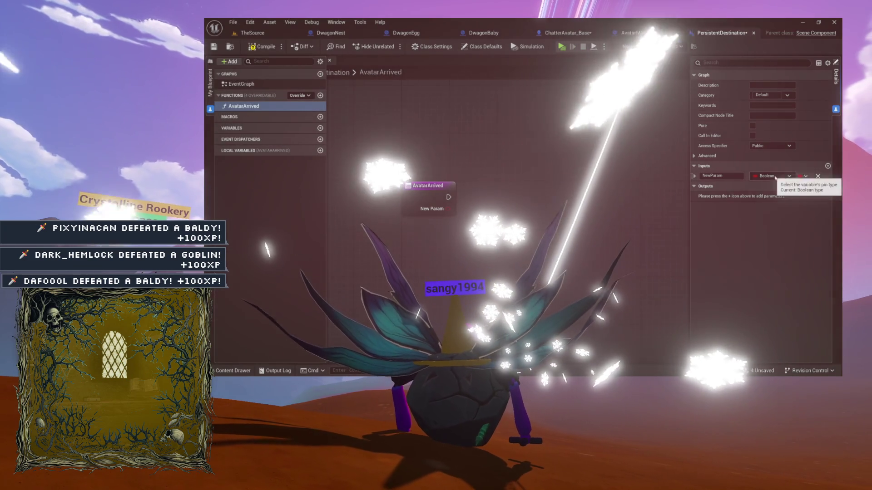
Step: Make the new parameter a Chatter Avatar Base reference named Avatar
{"action": "left_click", "coordinate": [772, 175]}
{"action": "type", "text": "chatter avatar"}
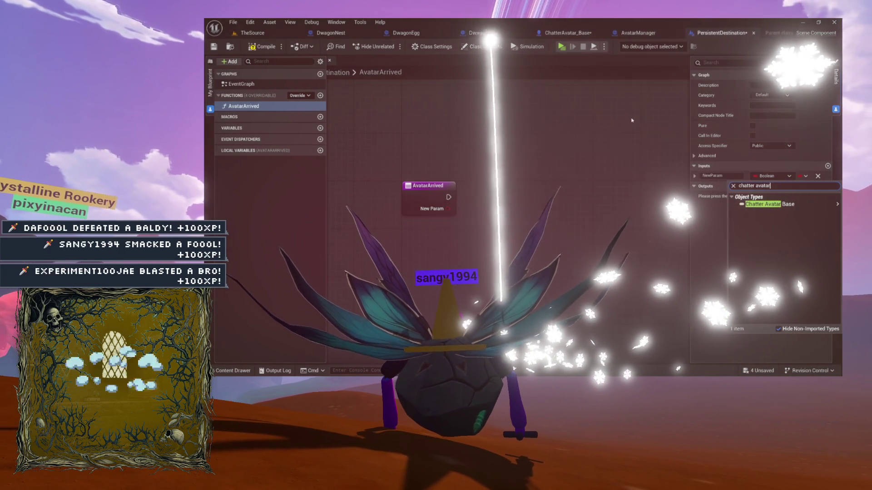
{"action": "left_click", "coordinate": [735, 207]}
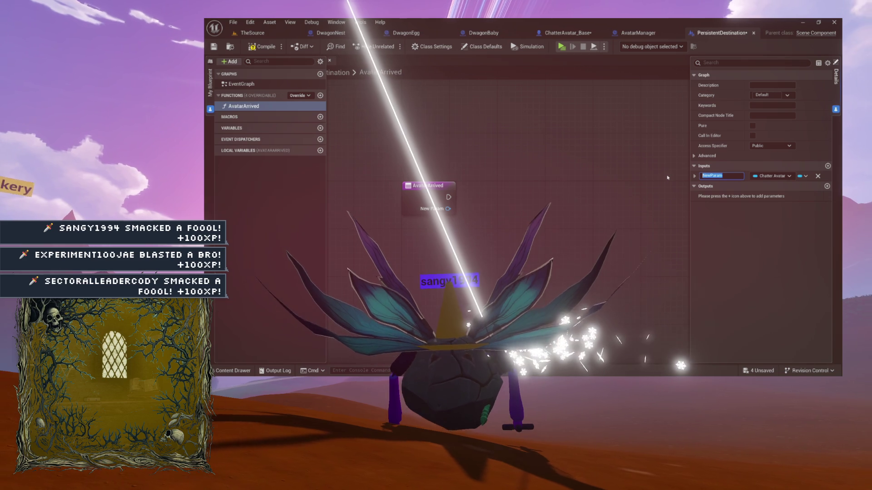
{"action": "type", "text": "Avatar"}
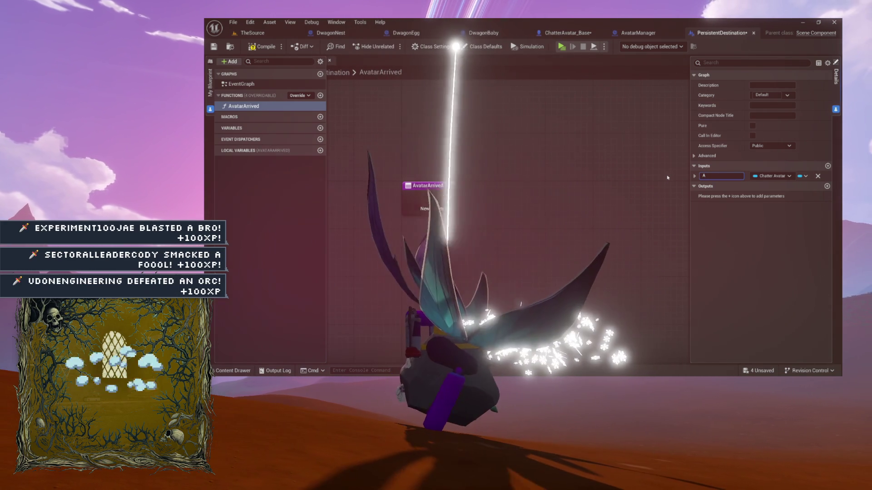
{"action": "key", "text": "Return"}
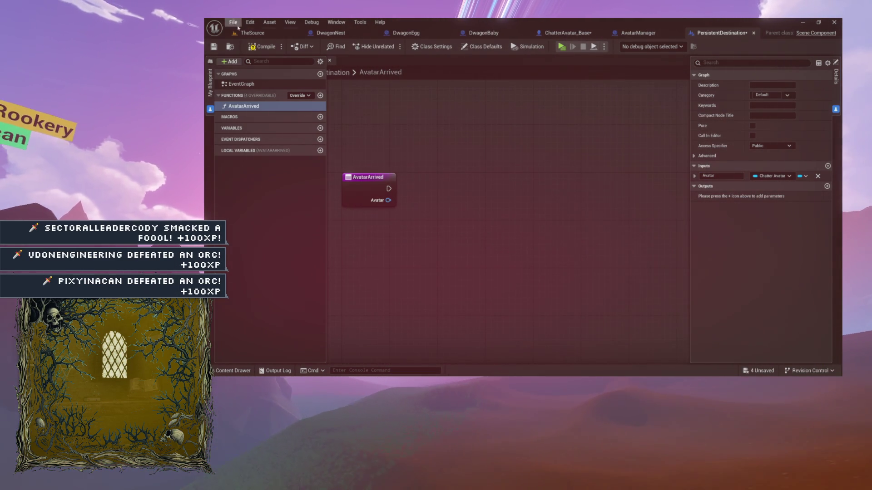
Step: Save the blueprint and add a new event dispatcher
{"action": "key", "text": "ctrl+shift+s"}
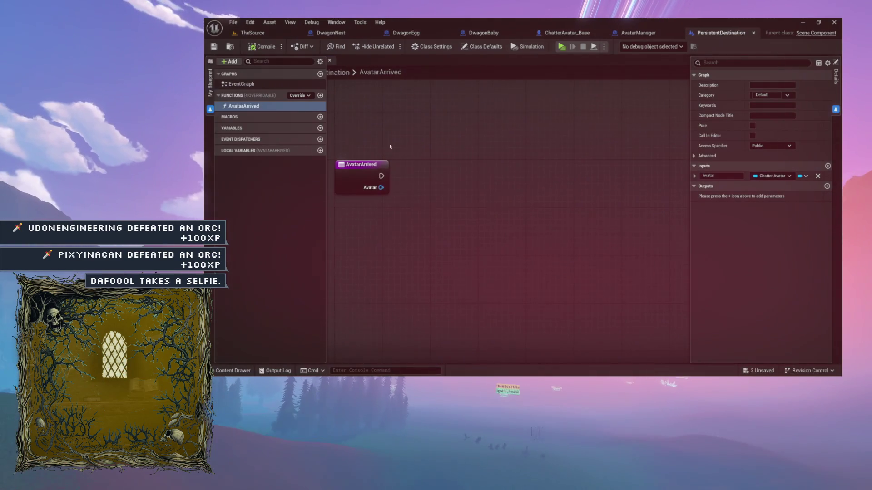
{"action": "left_click_drag", "start_coordinate": [384, 162], "coordinate": [422, 168]}
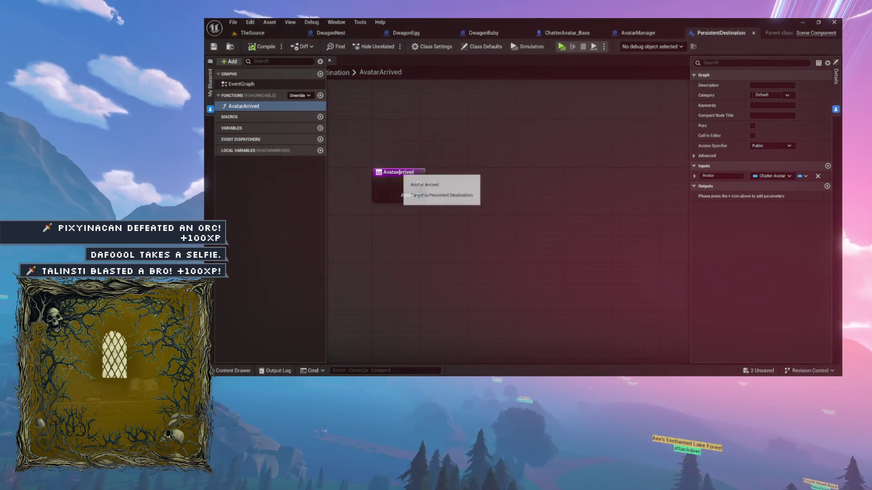
{"action": "left_click", "coordinate": [320, 140]}
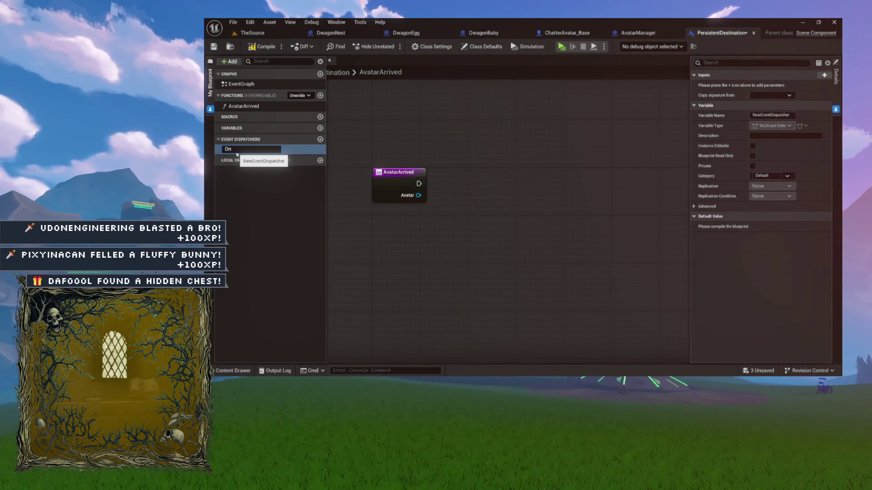
Step: Name the dispatcher OnAvatarArrival, give it an Avatar input, compile, and drag it into the graph
{"action": "type", "text": "AvatarArri"}
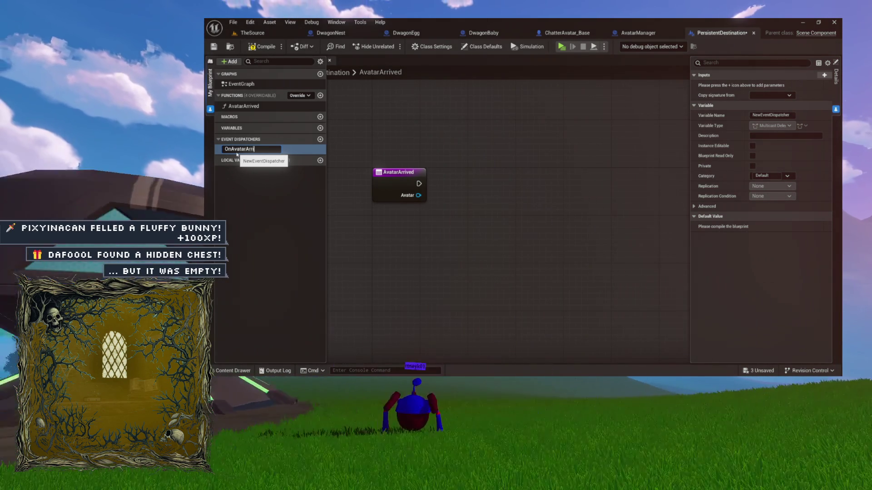
{"action": "type", "text": "val"}
{"action": "key", "text": "Return"}
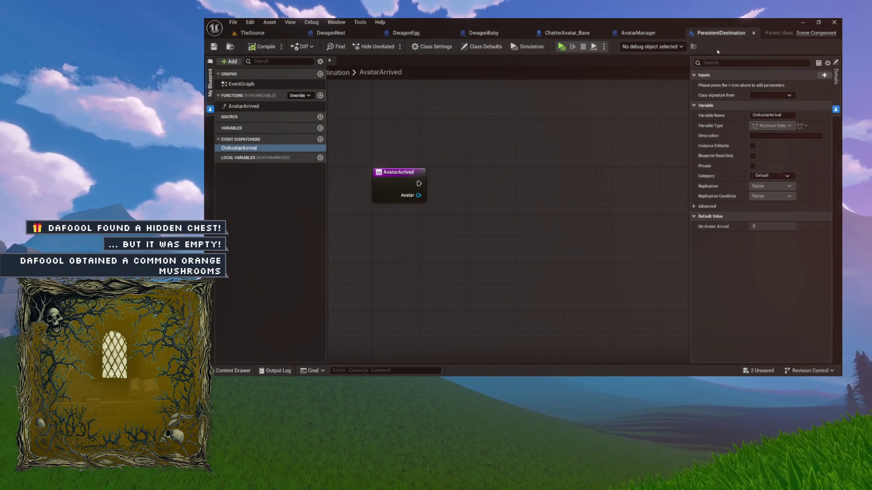
{"action": "left_click", "coordinate": [722, 84]}
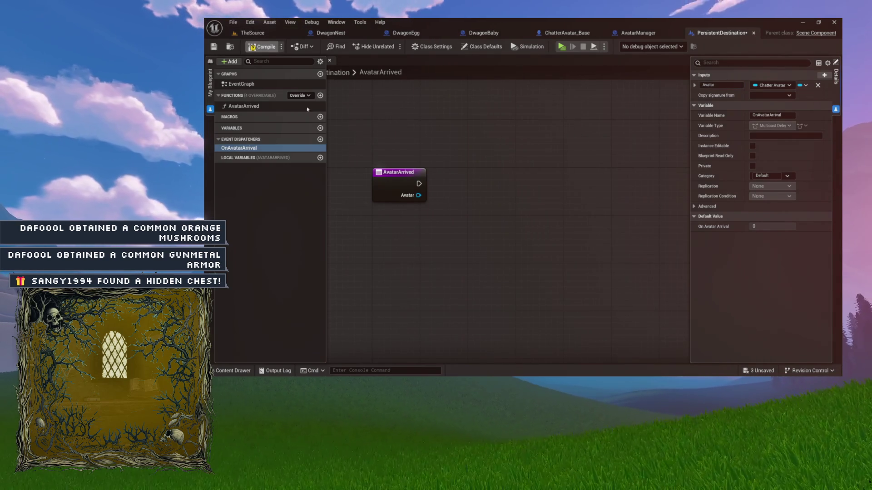
{"action": "key", "text": "ctrl+s"}
{"action": "left_click_drag", "start_coordinate": [254, 148], "coordinate": [521, 157]}
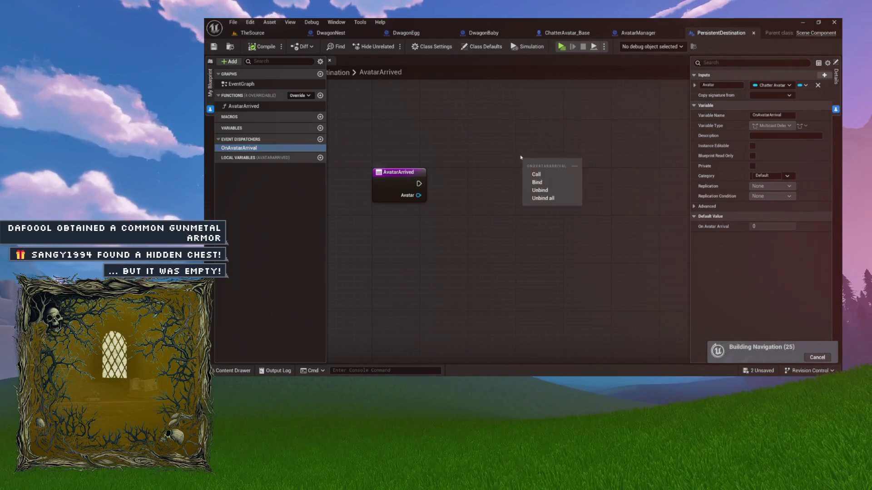
Step: Add a Call On Avatar Arrival node and pass AvatarArrived's Avatar value into it
{"action": "left_click", "coordinate": [546, 176]}
{"action": "left_click_drag", "start_coordinate": [540, 170], "coordinate": [486, 182]}
{"action": "mouse_move", "coordinate": [419, 195]}
{"action": "left_mouse_down"}
{"action": "mouse_move", "coordinate": [438, 211]}
{"action": "mouse_move", "coordinate": [475, 209]}
{"action": "left_mouse_up"}
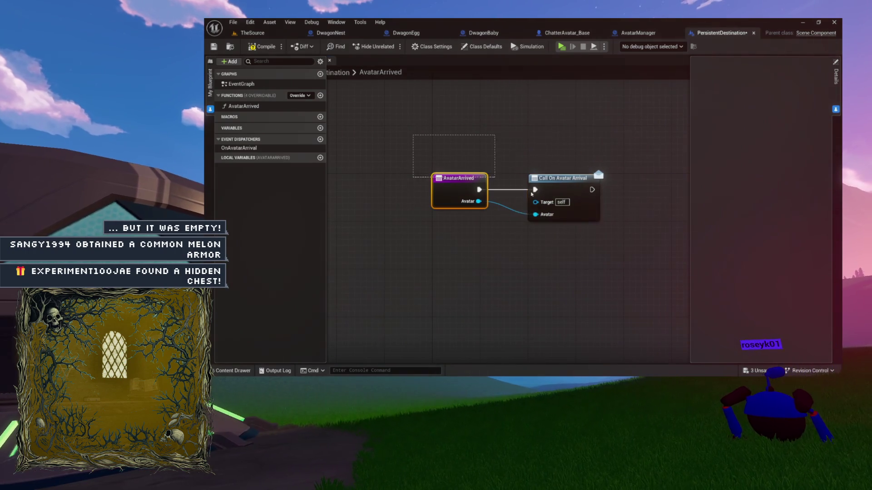
Step: Select and arrange the AvatarArrived and Call On Avatar Arrival nodes in the graph
{"action": "left_click_drag", "start_coordinate": [632, 221], "coordinate": [629, 222]}
{"action": "scroll", "coordinate": [629, 222], "scroll_direction": "up", "scroll_amount": 3}
{"action": "scroll", "coordinate": [622, 222], "scroll_direction": "down", "scroll_amount": 3}
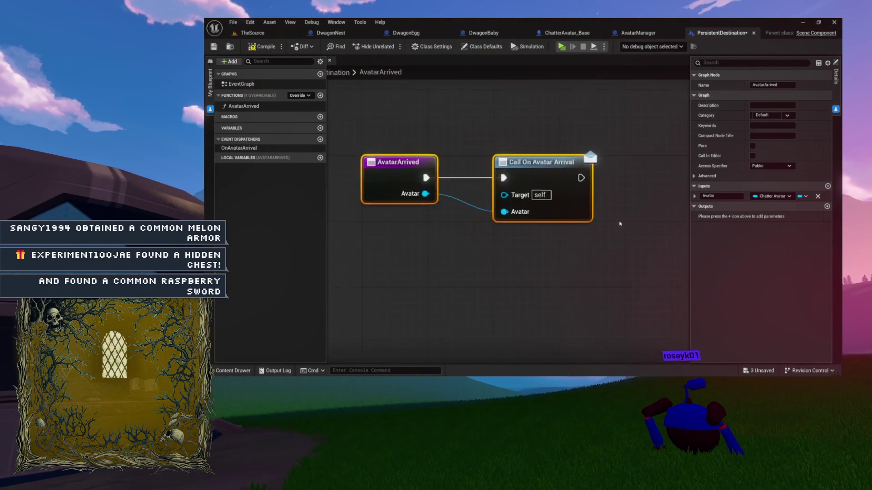
{"action": "scroll", "coordinate": [620, 223], "scroll_direction": "up", "scroll_amount": 2}
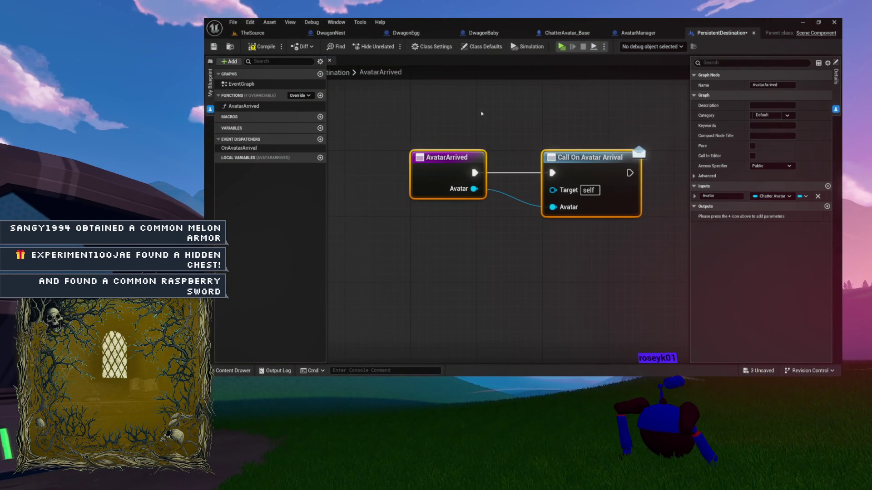
{"action": "left_click_drag", "start_coordinate": [635, 208], "coordinate": [635, 209]}
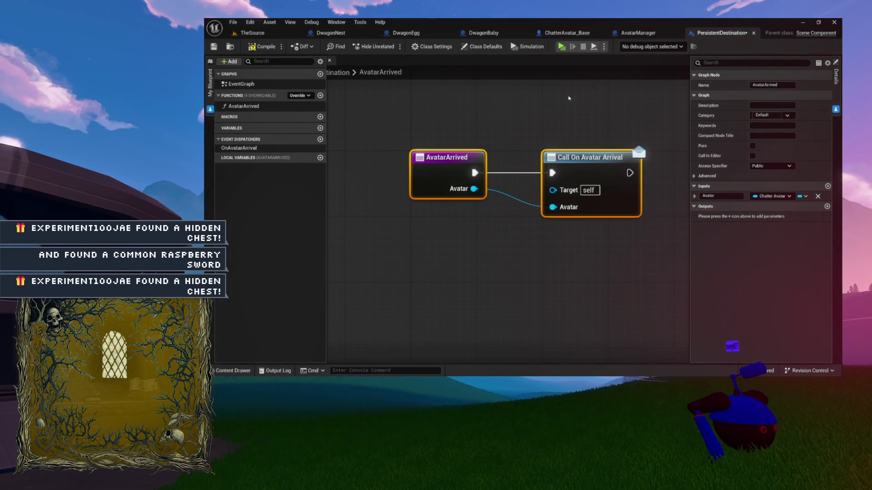
{"action": "left_click", "coordinate": [510, 88]}
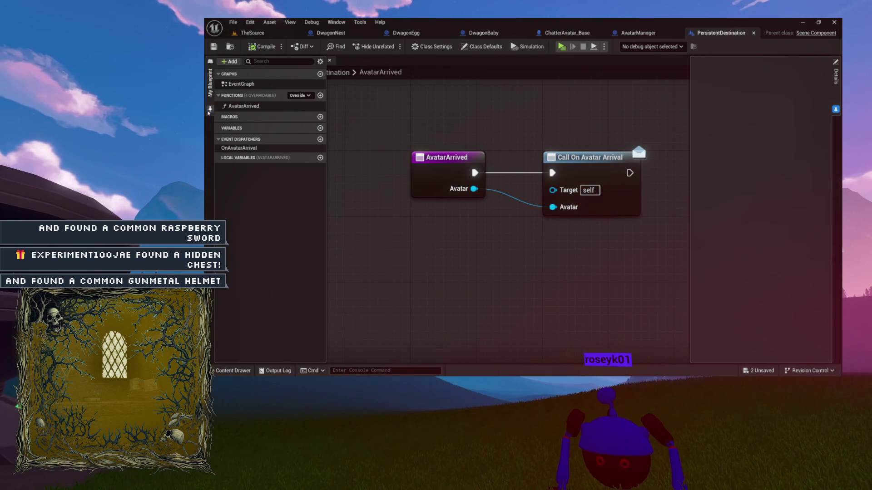
{"action": "left_click_drag", "start_coordinate": [423, 129], "coordinate": [658, 195]}
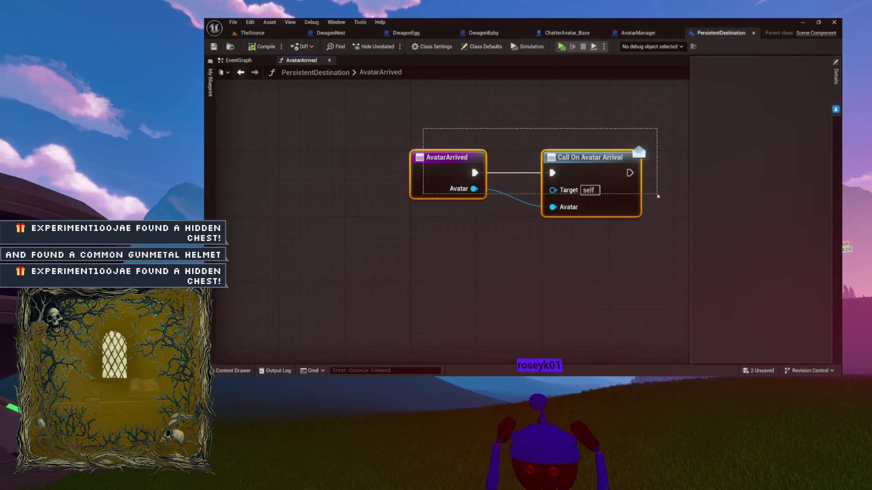
{"action": "mouse_move", "coordinate": [420, 117]}
{"action": "left_mouse_down"}
{"action": "mouse_move", "coordinate": [695, 243]}
{"action": "mouse_move", "coordinate": [658, 243]}
{"action": "left_mouse_up"}
{"action": "left_click_drag", "start_coordinate": [613, 266], "coordinate": [545, 267]}
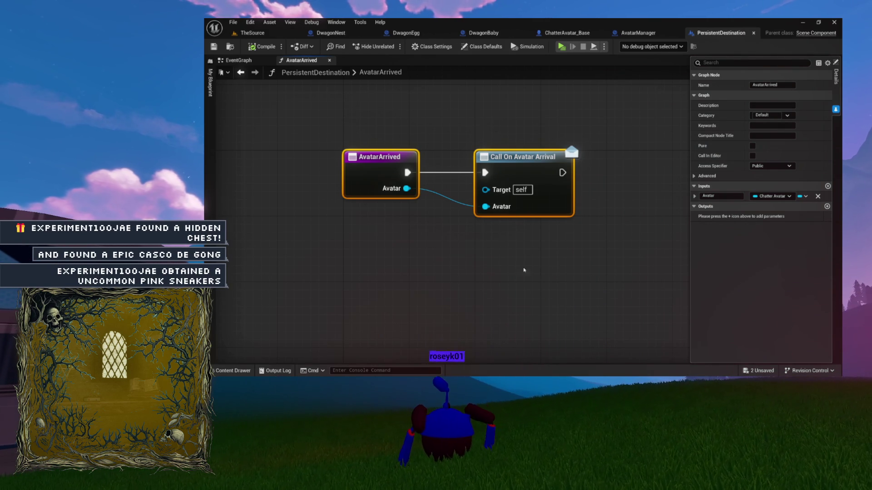
{"action": "left_click_drag", "start_coordinate": [470, 120], "coordinate": [623, 226]}
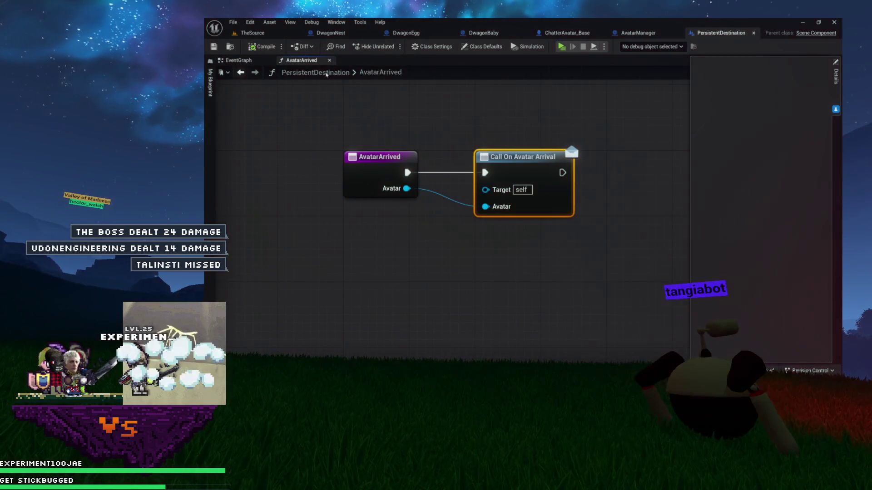
Step: Inspect AvatarArrived's entry and Call On Avatar Arrival nodes, then close PersistentDestination
{"action": "left_click", "coordinate": [257, 60]}
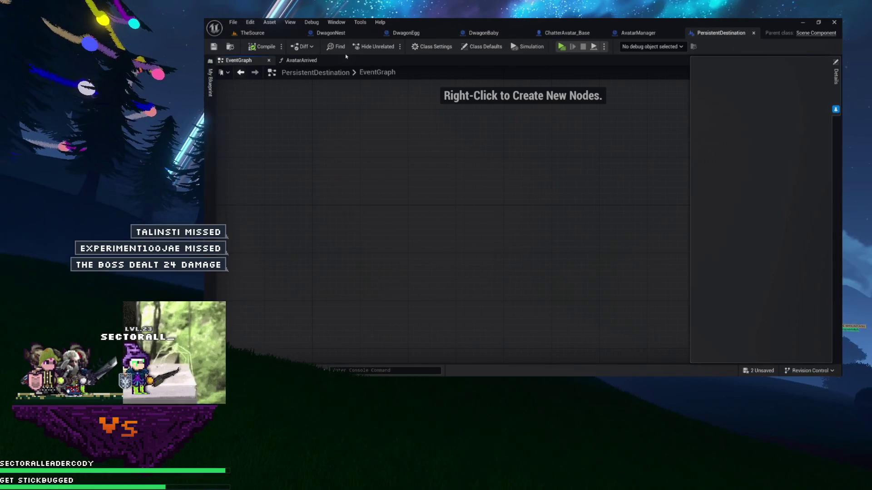
{"action": "left_click", "coordinate": [300, 60]}
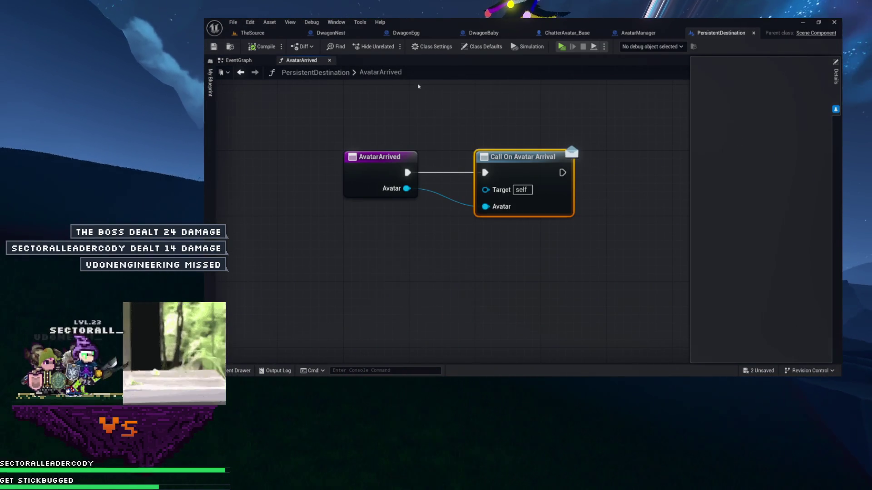
{"action": "left_click_drag", "start_coordinate": [438, 100], "coordinate": [368, 164]}
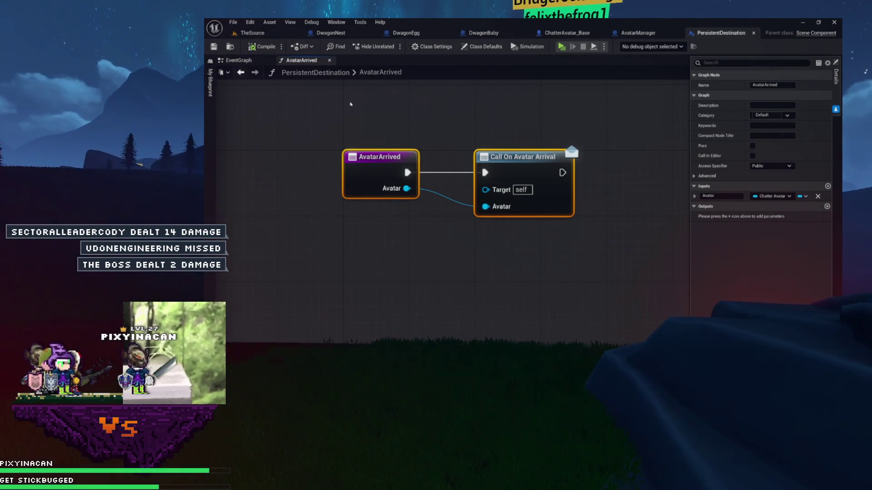
{"action": "left_click", "coordinate": [374, 181]}
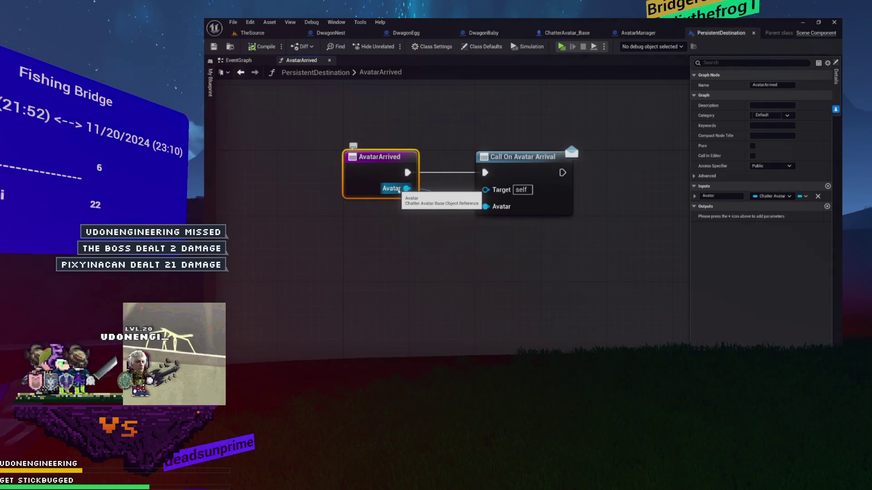
{"action": "left_click_drag", "start_coordinate": [463, 127], "coordinate": [612, 220]}
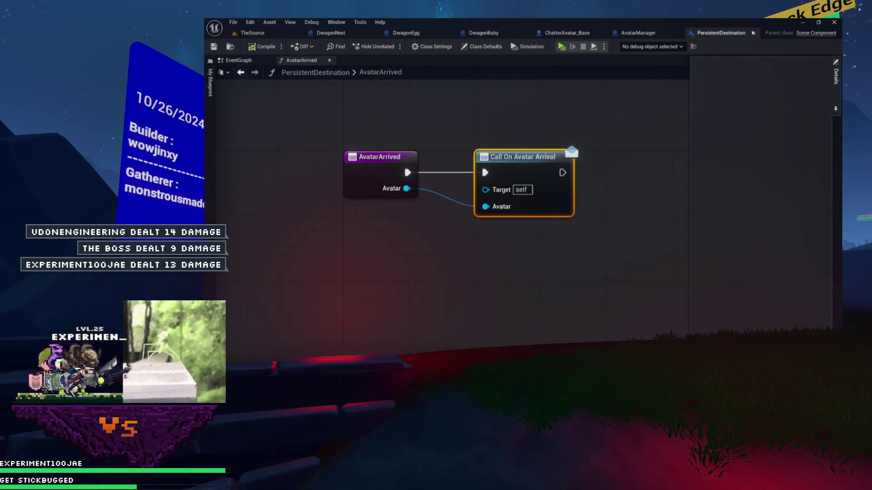
{"action": "left_click", "coordinate": [754, 33]}
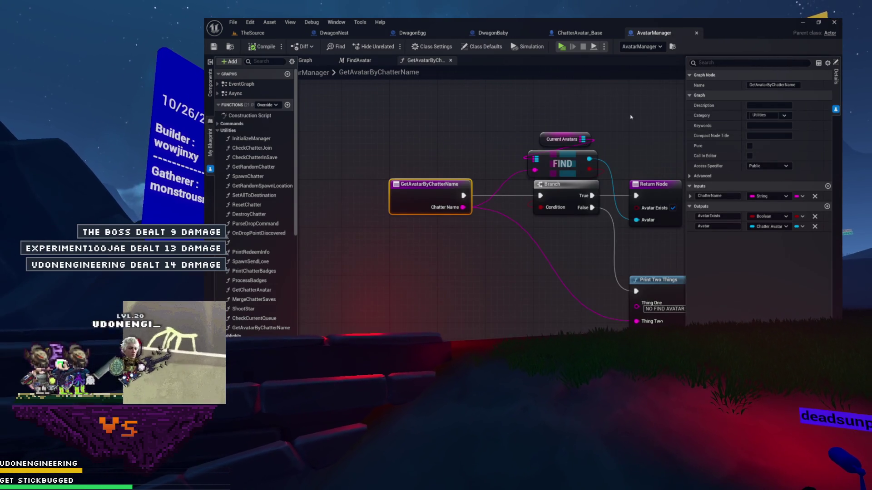
Step: Look over the GetAvatarByChatterName graph, then switch to the DwagonNest blueprint's OnTwitchMessage graph
{"action": "left_click_drag", "start_coordinate": [626, 95], "coordinate": [522, 72]}
{"action": "left_click_drag", "start_coordinate": [553, 131], "coordinate": [477, 91]}
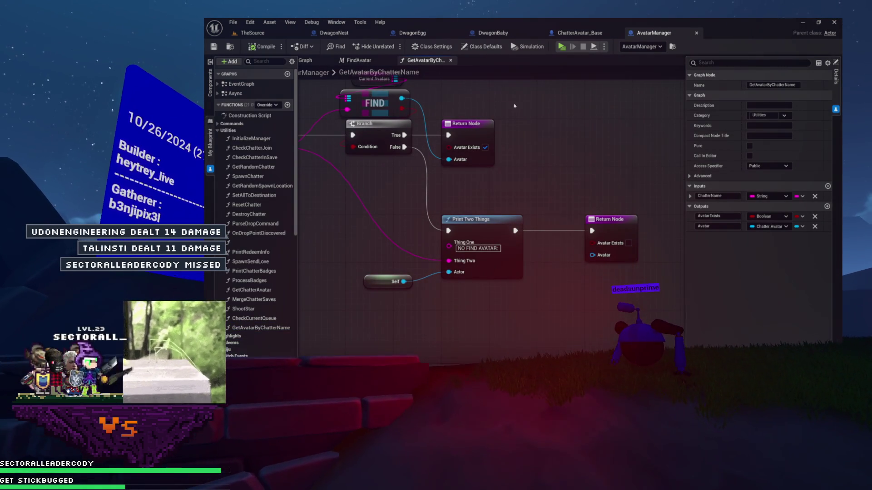
{"action": "mouse_move", "coordinate": [452, 192]}
{"action": "left_mouse_down"}
{"action": "mouse_move", "coordinate": [406, 139]}
{"action": "mouse_move", "coordinate": [546, 170]}
{"action": "mouse_move", "coordinate": [583, 231]}
{"action": "left_mouse_up"}
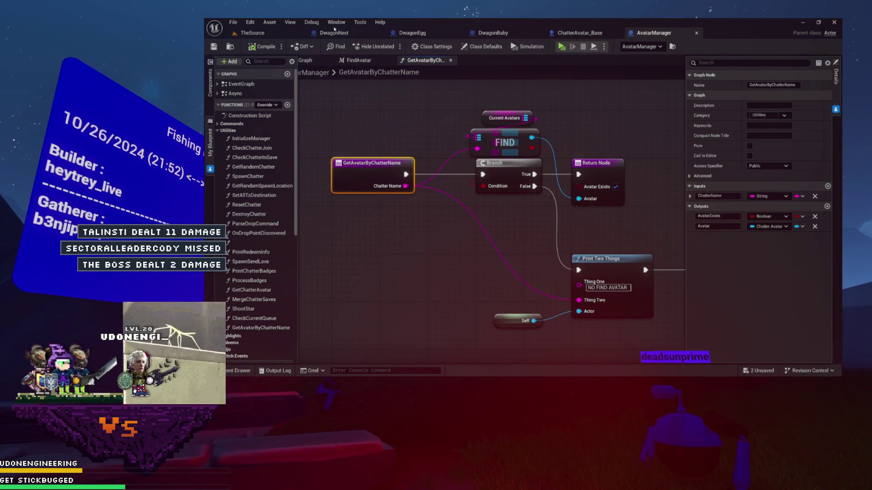
{"action": "left_click", "coordinate": [328, 32]}
{"action": "scroll", "coordinate": [473, 172], "scroll_direction": "down", "scroll_amount": 3}
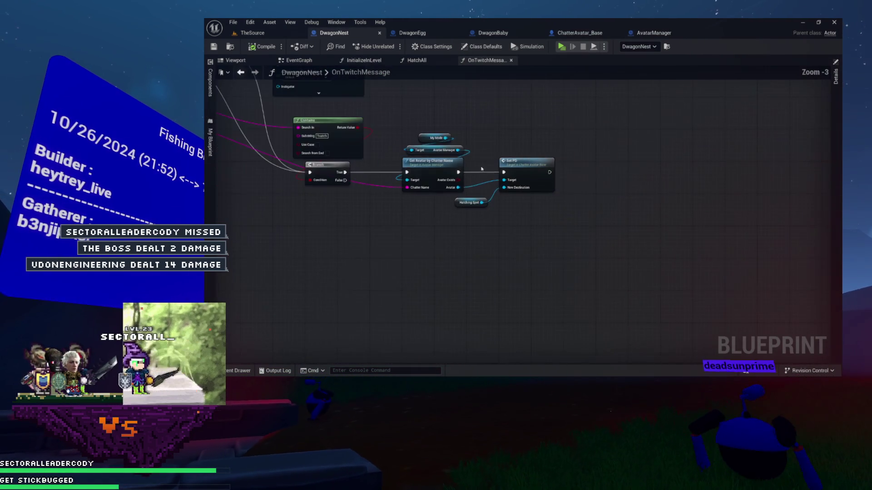
Step: Select HatchingSpot in the DwagonNest viewport and add its On Avatar Arrival event
{"action": "scroll", "coordinate": [272, 121], "scroll_direction": "up", "scroll_amount": 4}
{"action": "left_click", "coordinate": [305, 64]}
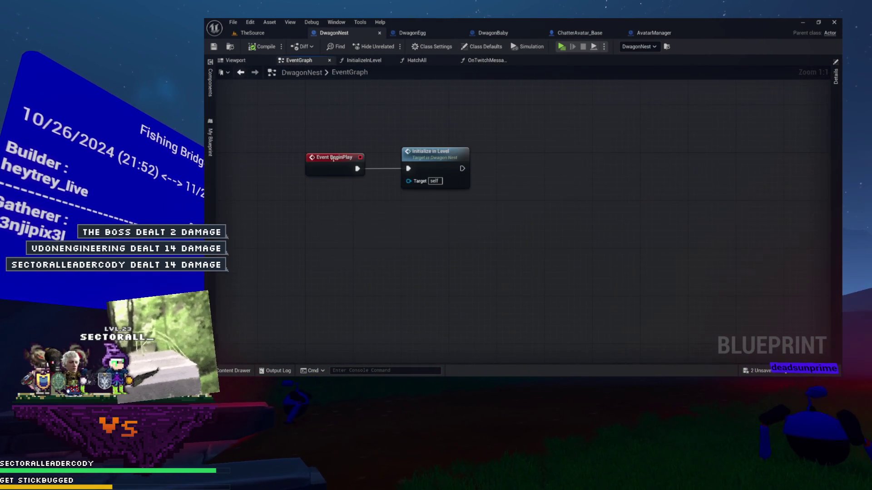
{"action": "left_click", "coordinate": [235, 61]}
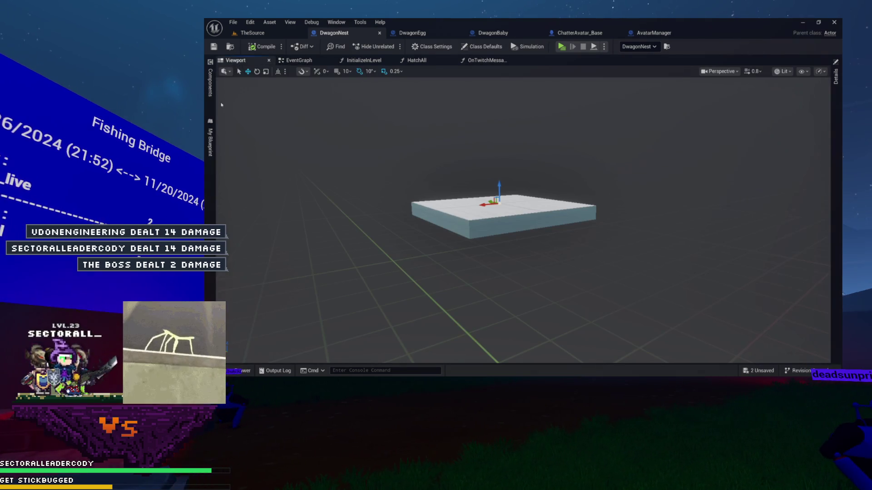
{"action": "left_click", "coordinate": [210, 82]}
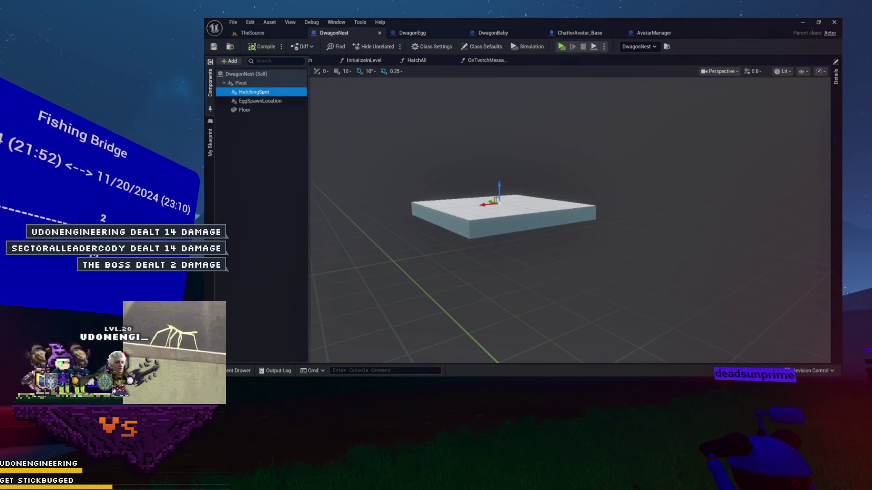
{"action": "left_click", "coordinate": [836, 107]}
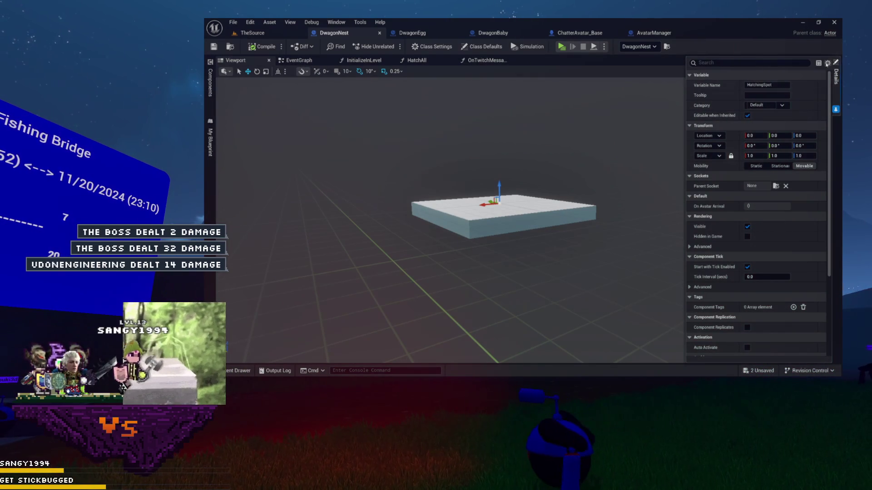
{"action": "left_click", "coordinate": [827, 62]}
{"action": "left_click", "coordinate": [791, 132]}
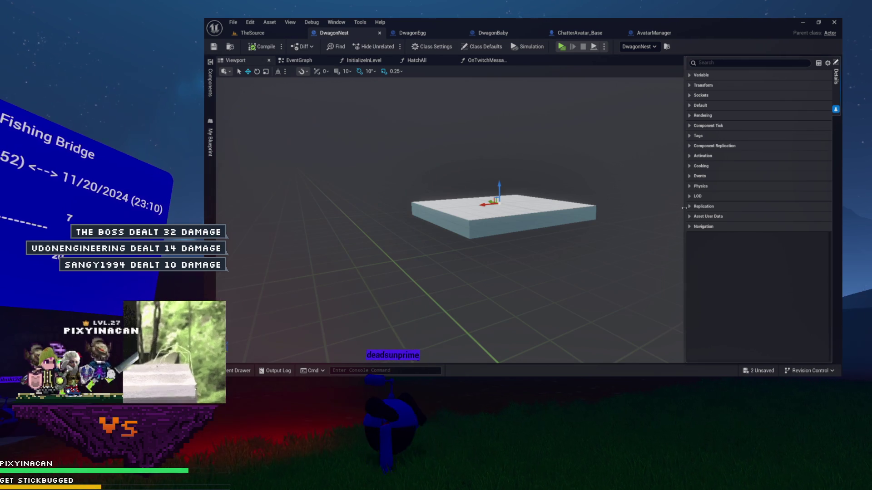
{"action": "left_click", "coordinate": [691, 177]}
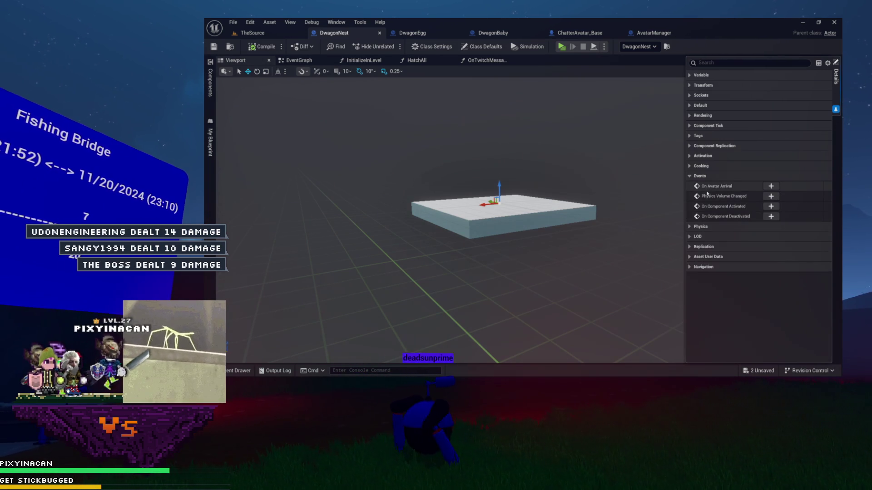
{"action": "left_click", "coordinate": [769, 186]}
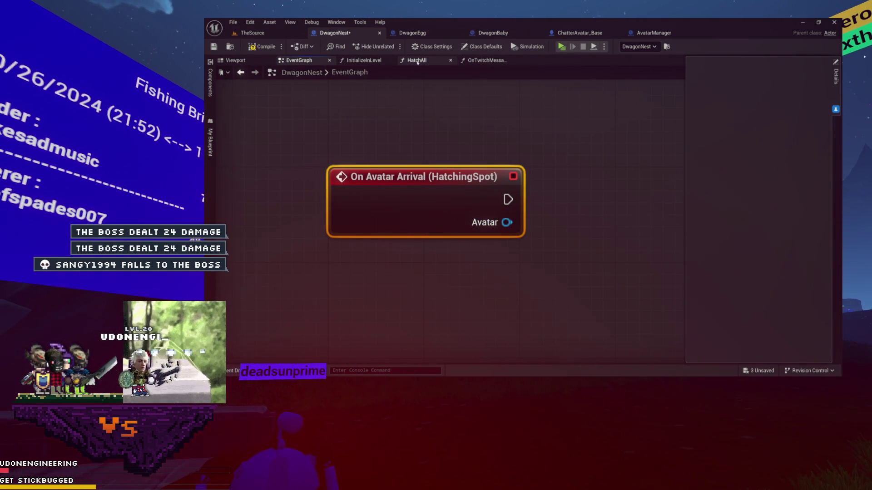
Step: In HatchAll, clear the My Heggs array once the loop's Completed output fires
{"action": "left_click", "coordinate": [414, 61]}
{"action": "left_click_drag", "start_coordinate": [514, 245], "coordinate": [566, 256]}
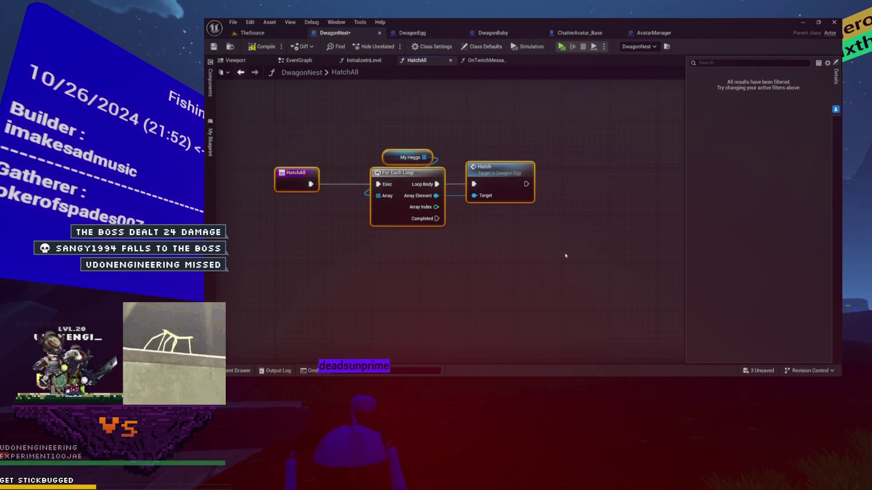
{"action": "left_click_drag", "start_coordinate": [270, 104], "coordinate": [546, 244]}
{"action": "left_click", "coordinate": [548, 243]}
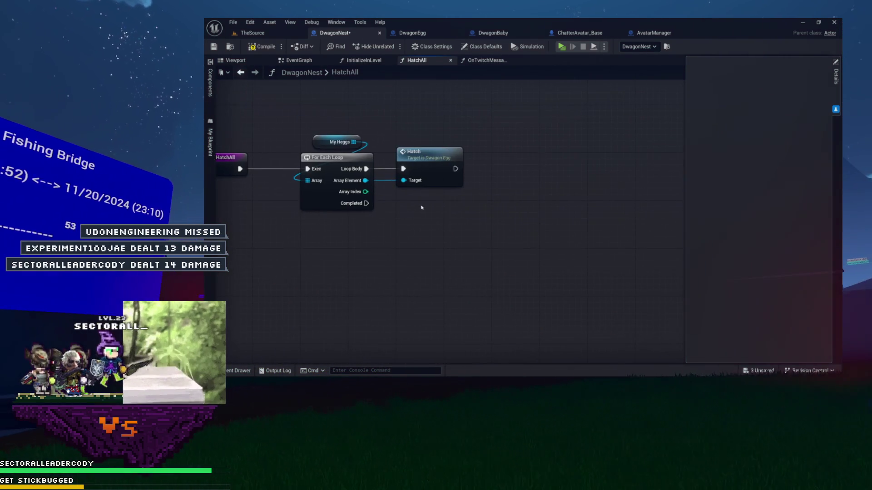
{"action": "left_click", "coordinate": [340, 141]}
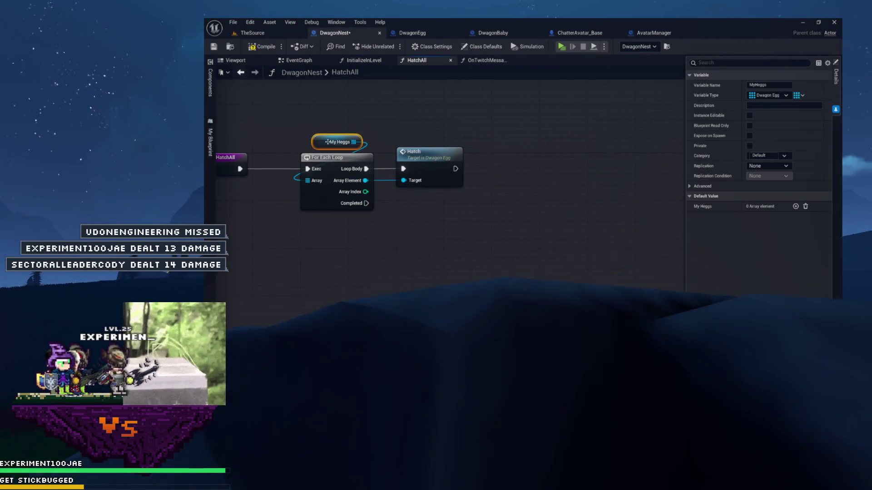
{"action": "left_click", "coordinate": [428, 240]}
{"action": "key", "text": "ctrl+v"}
{"action": "mouse_move", "coordinate": [463, 244]}
{"action": "left_mouse_down"}
{"action": "mouse_move", "coordinate": [466, 269]}
{"action": "mouse_move", "coordinate": [462, 264]}
{"action": "left_mouse_up"}
{"action": "type", "text": "clea"}
{"action": "key", "text": "Return"}
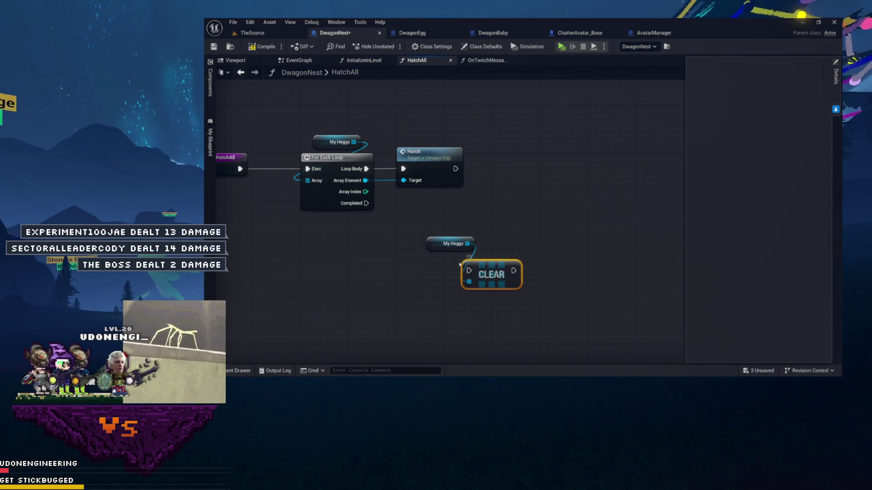
{"action": "mouse_move", "coordinate": [367, 203]}
{"action": "left_mouse_down"}
{"action": "mouse_move", "coordinate": [428, 261]}
{"action": "mouse_move", "coordinate": [470, 259]}
{"action": "left_mouse_up"}
{"action": "left_click", "coordinate": [453, 243], "text": "shift"}
{"action": "left_click_drag", "start_coordinate": [263, 94], "coordinate": [294, 105]}
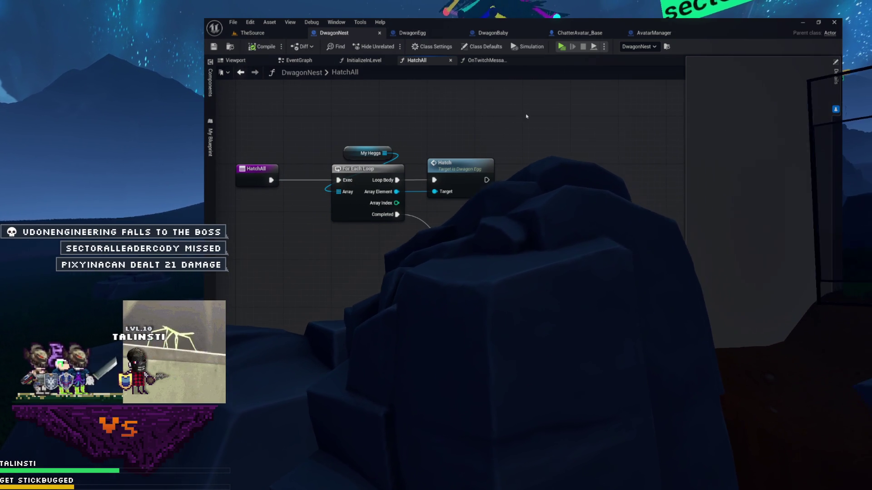
{"action": "left_click", "coordinate": [450, 60]}
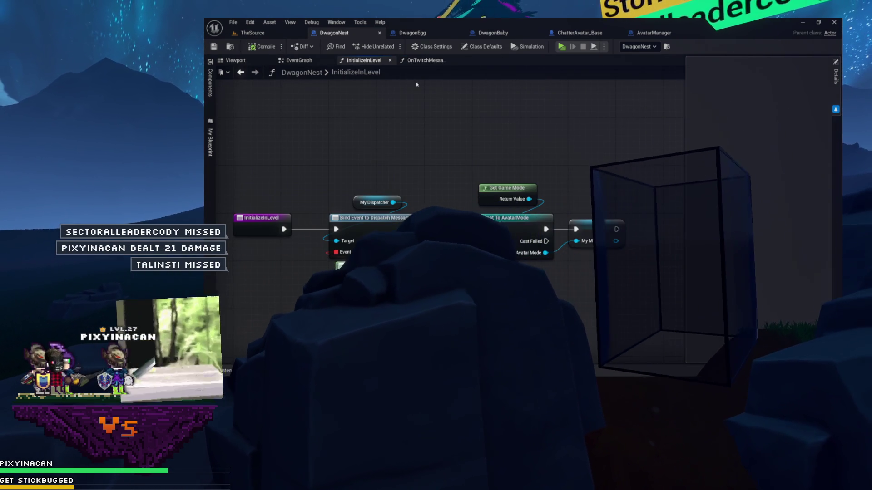
Step: Review the OnTwitchMessage graph and jump to the On Avatar Arrival event node
{"action": "left_click", "coordinate": [424, 60]}
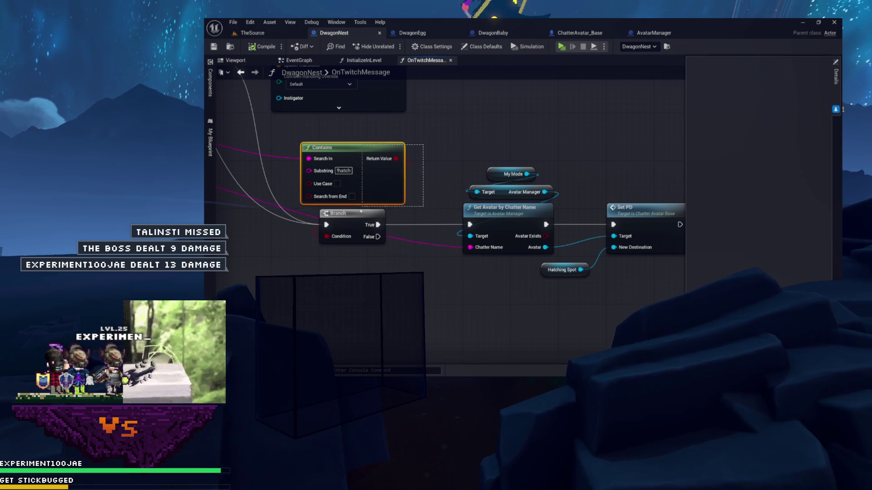
{"action": "left_click_drag", "start_coordinate": [430, 207], "coordinate": [358, 207]}
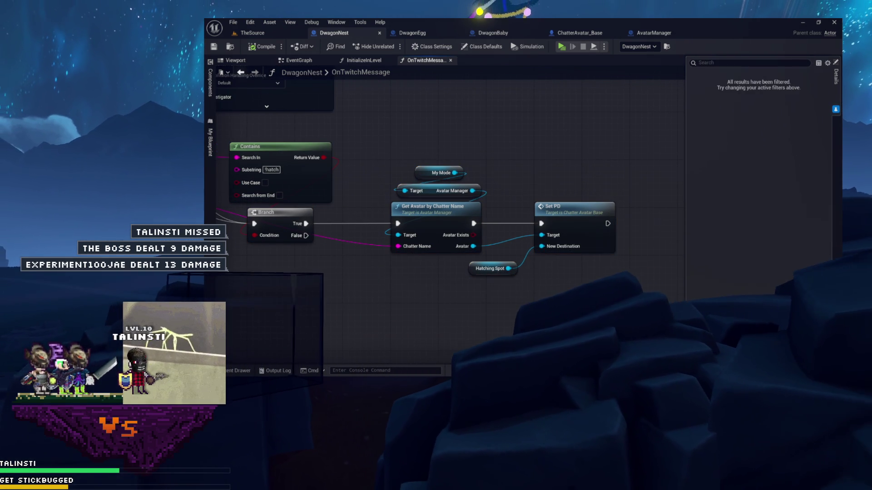
{"action": "left_click", "coordinate": [211, 138]}
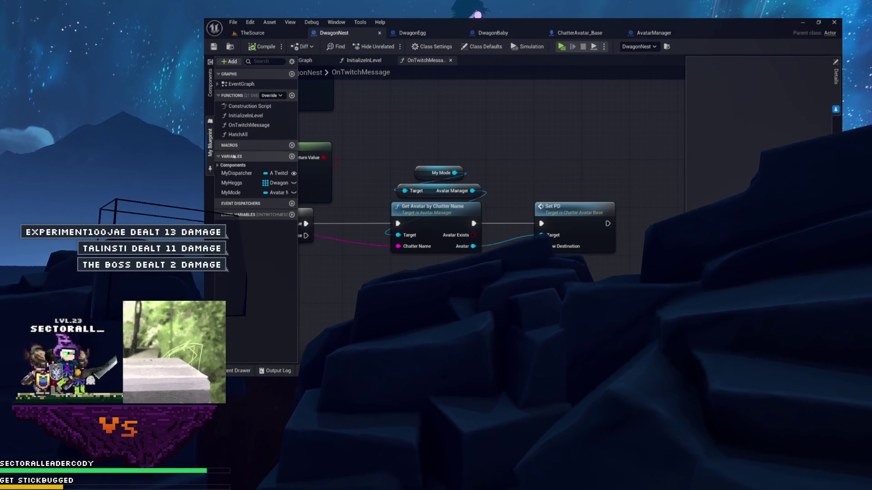
{"action": "left_click", "coordinate": [217, 84]}
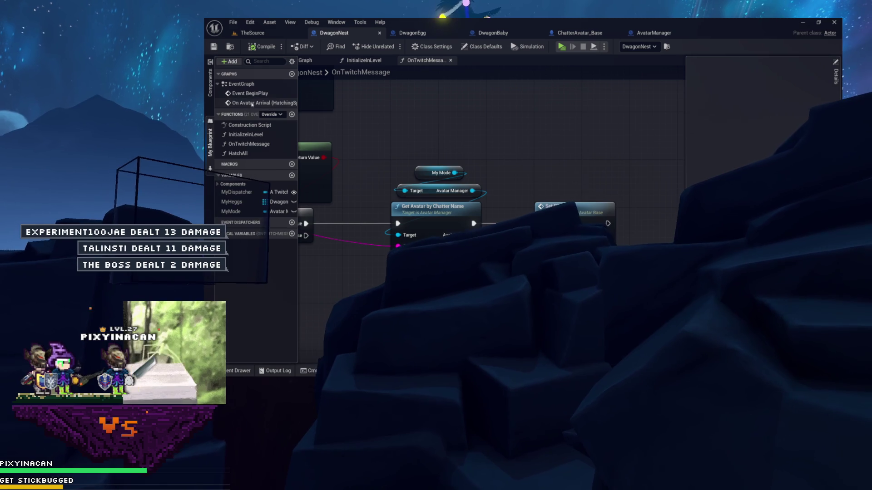
{"action": "double_click", "coordinate": [252, 104]}
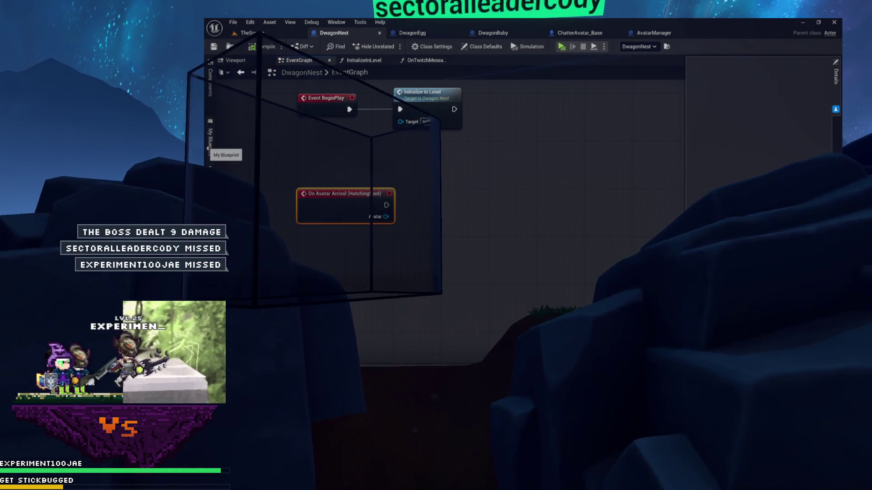
Step: Recheck the HatchAll graph, then create a new function in DwagonNest
{"action": "left_click", "coordinate": [209, 140]}
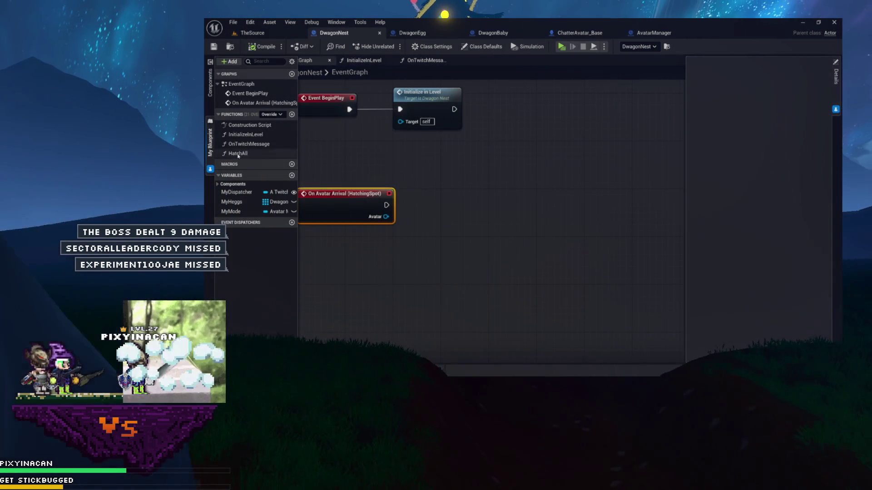
{"action": "double_click", "coordinate": [238, 154]}
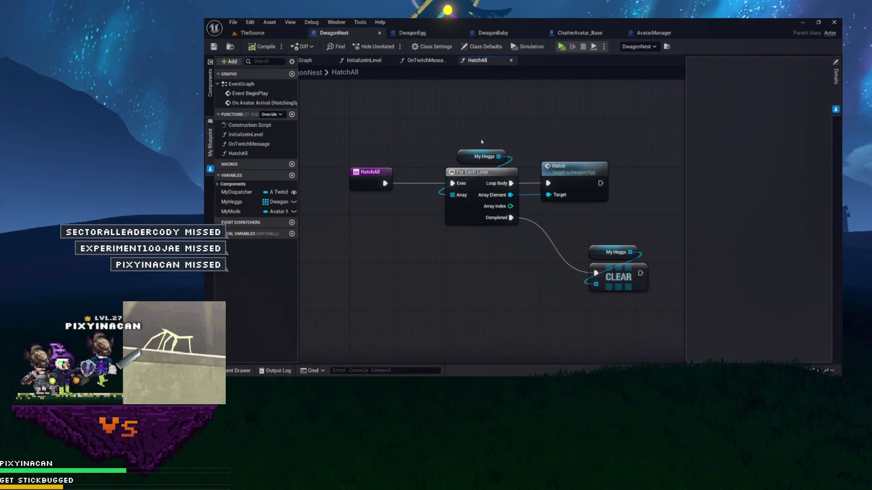
{"action": "left_click_drag", "start_coordinate": [339, 131], "coordinate": [634, 270]}
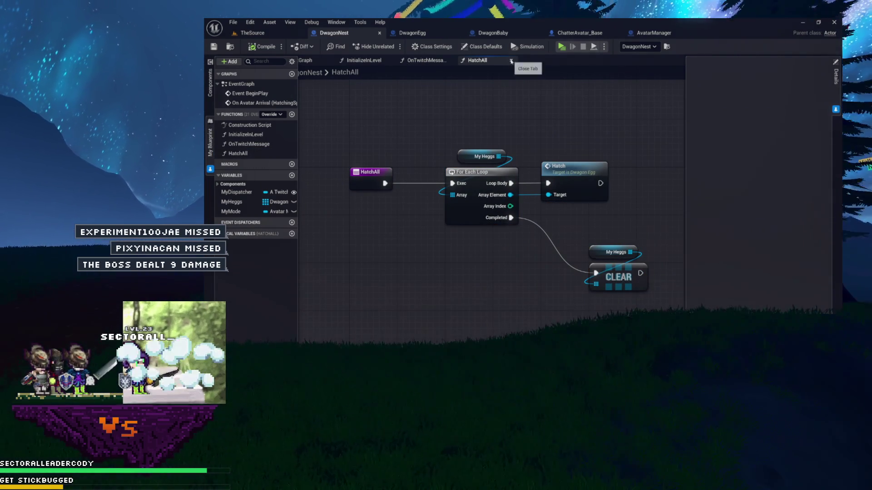
{"action": "left_click", "coordinate": [511, 60]}
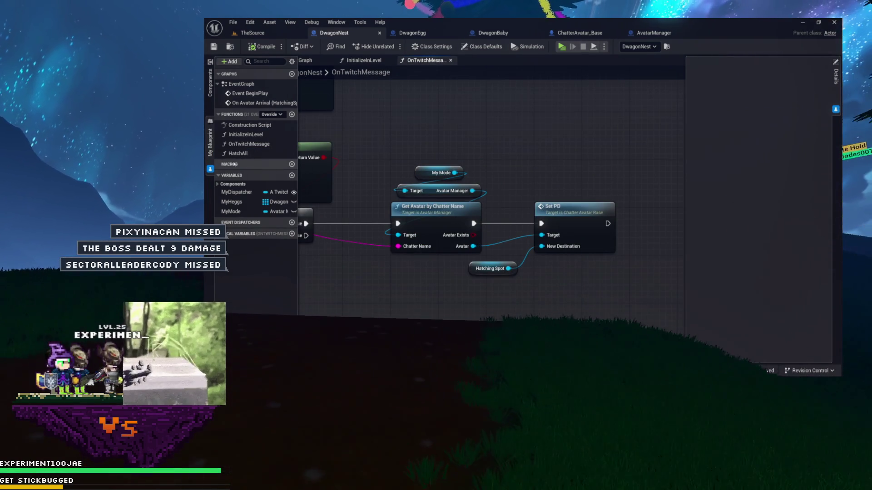
{"action": "left_click", "coordinate": [291, 114]}
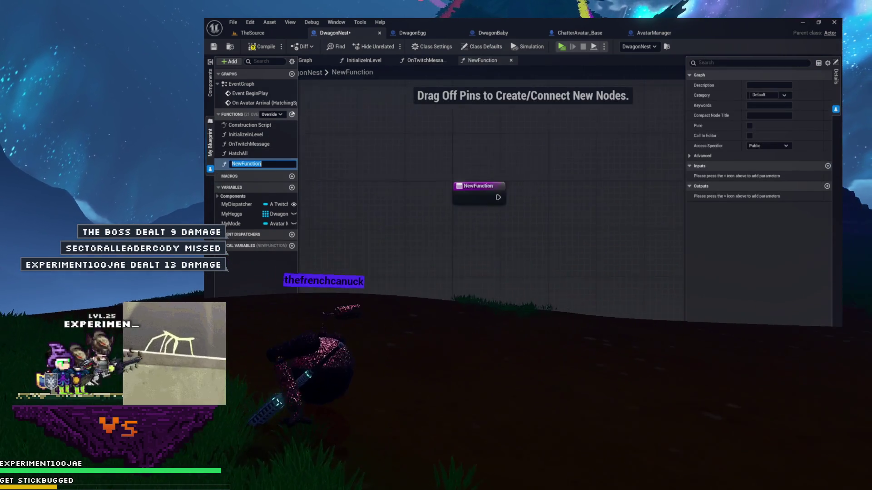
Step: Name the function TryHatch, give it a Chatter Avatar Base input named Avatar, and compile
{"action": "type", "text": "TryHatch"}
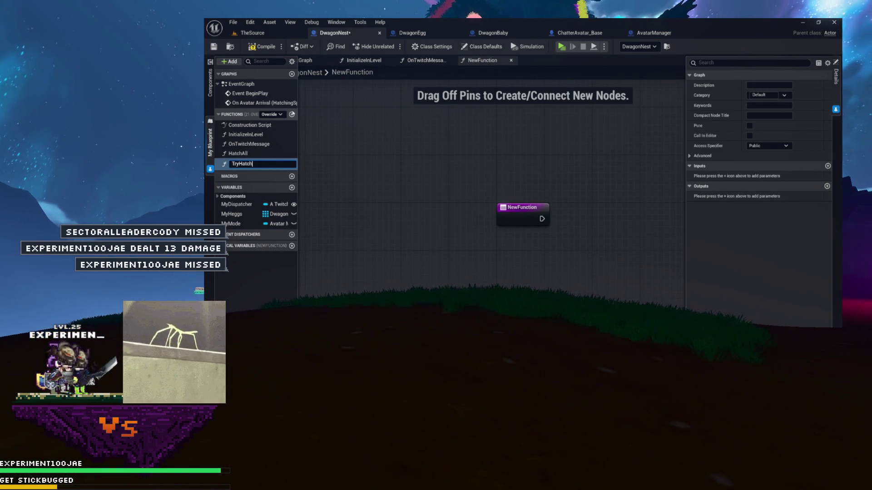
{"action": "key", "text": "Return"}
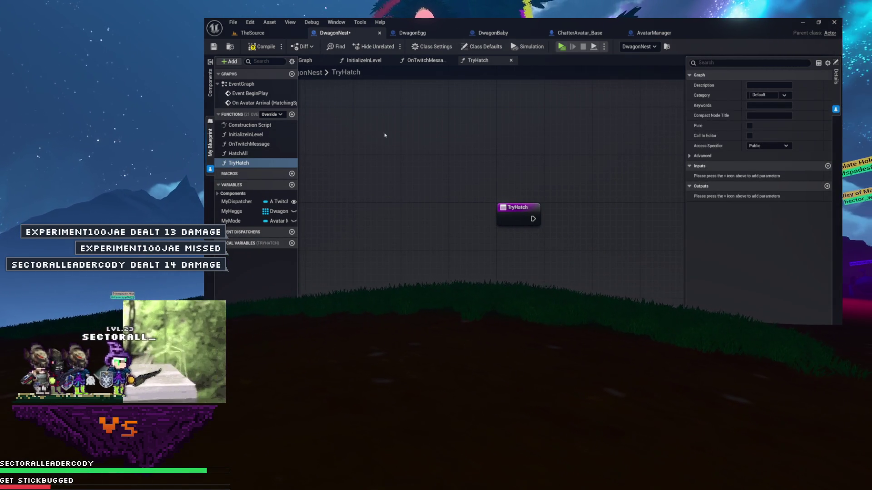
{"action": "left_click", "coordinate": [419, 192]}
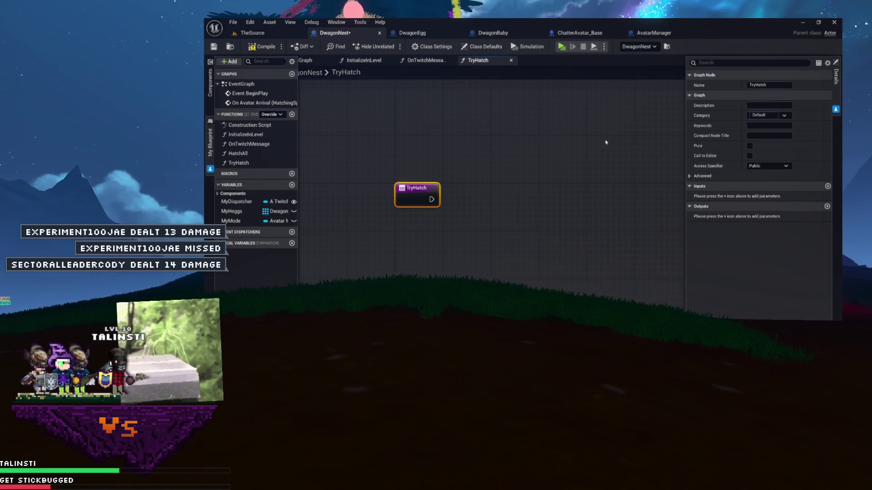
{"action": "left_click", "coordinate": [828, 186]}
{"action": "left_click", "coordinate": [772, 196]}
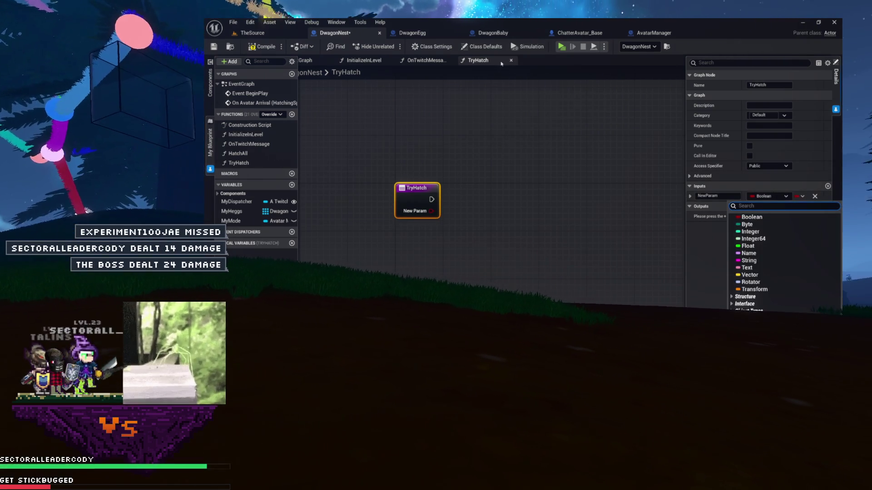
{"action": "type", "text": "chatter avatar base"}
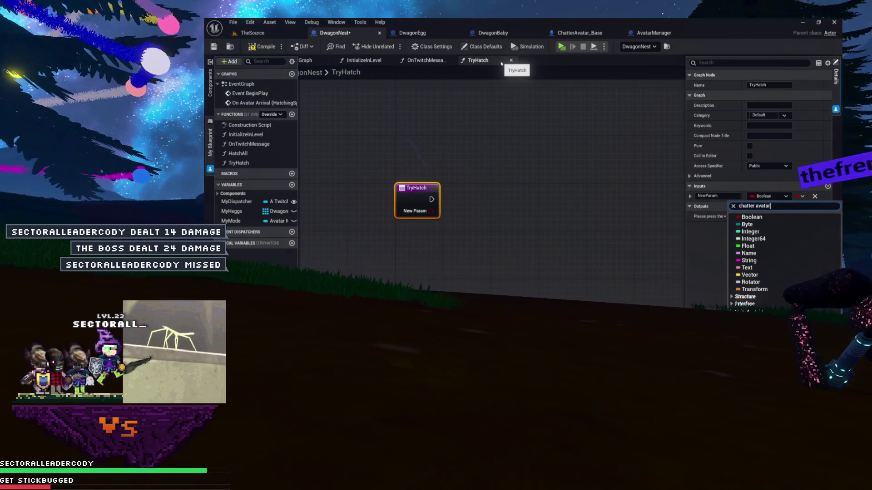
{"action": "mouse_move", "coordinate": [754, 222]}
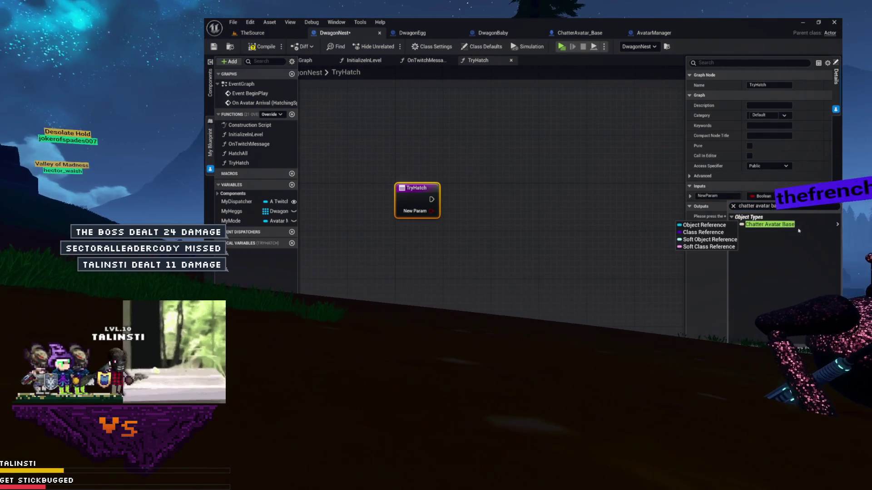
{"action": "left_click", "coordinate": [726, 221]}
{"action": "left_click", "coordinate": [718, 195]}
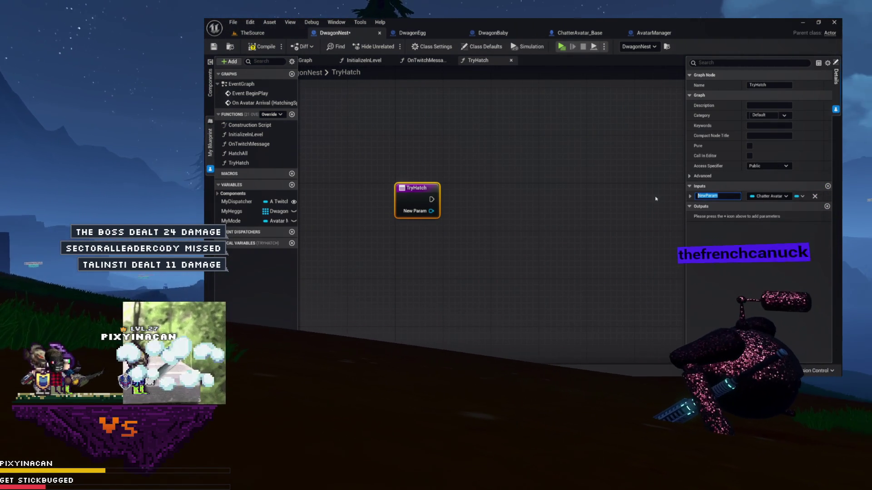
{"action": "type", "text": "Avatar"}
{"action": "key", "text": "Return"}
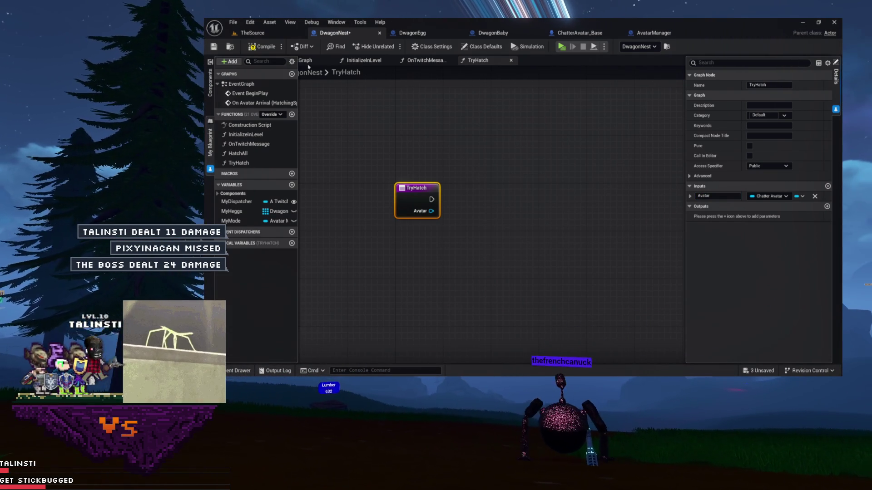
{"action": "left_click", "coordinate": [276, 47]}
Step: Add a My Heggs getter feeding LENGTH and a greater-than comparison
{"action": "mouse_move", "coordinate": [456, 202]}
{"action": "left_mouse_down"}
{"action": "mouse_move", "coordinate": [364, 201]}
{"action": "mouse_move", "coordinate": [382, 200]}
{"action": "left_mouse_up"}
{"action": "mouse_move", "coordinate": [236, 211]}
{"action": "left_mouse_down"}
{"action": "mouse_move", "coordinate": [389, 200]}
{"action": "mouse_move", "coordinate": [428, 140]}
{"action": "mouse_move", "coordinate": [459, 182]}
{"action": "mouse_move", "coordinate": [430, 135]}
{"action": "left_mouse_up"}
{"action": "left_click_drag", "start_coordinate": [452, 171], "coordinate": [453, 172]}
{"action": "type", "text": "length"}
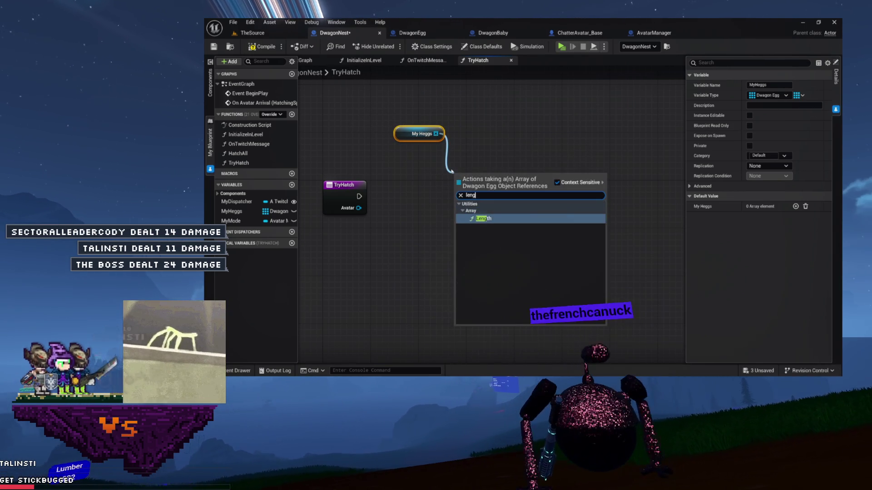
{"action": "key", "text": "Return"}
{"action": "mouse_move", "coordinate": [520, 180]}
{"action": "left_mouse_down"}
{"action": "mouse_move", "coordinate": [447, 156]}
{"action": "mouse_move", "coordinate": [456, 204]}
{"action": "mouse_move", "coordinate": [420, 187]}
{"action": "mouse_move", "coordinate": [422, 161]}
{"action": "left_mouse_up"}
{"action": "type", "text": ">"}
{"action": "left_click", "coordinate": [474, 238]}
{"action": "left_click", "coordinate": [464, 161]}
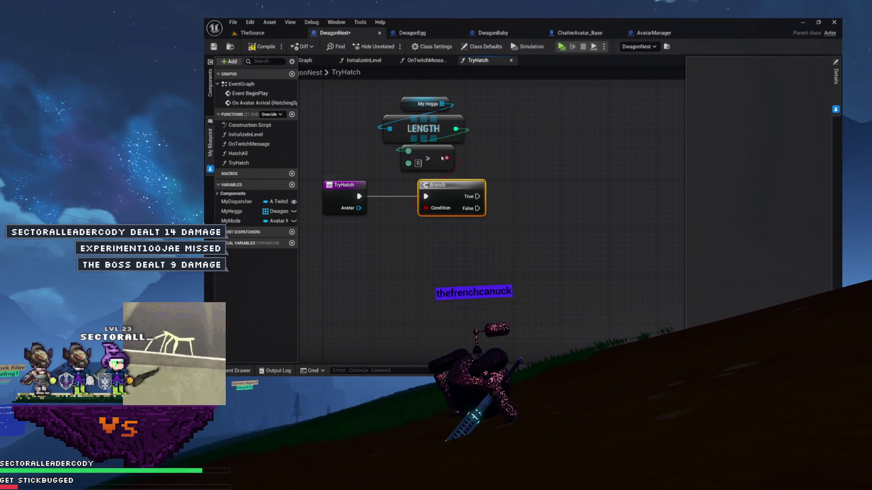
{"action": "mouse_move", "coordinate": [489, 111]}
{"action": "left_mouse_down"}
{"action": "mouse_move", "coordinate": [418, 150]}
{"action": "mouse_move", "coordinate": [461, 163]}
{"action": "left_mouse_up"}
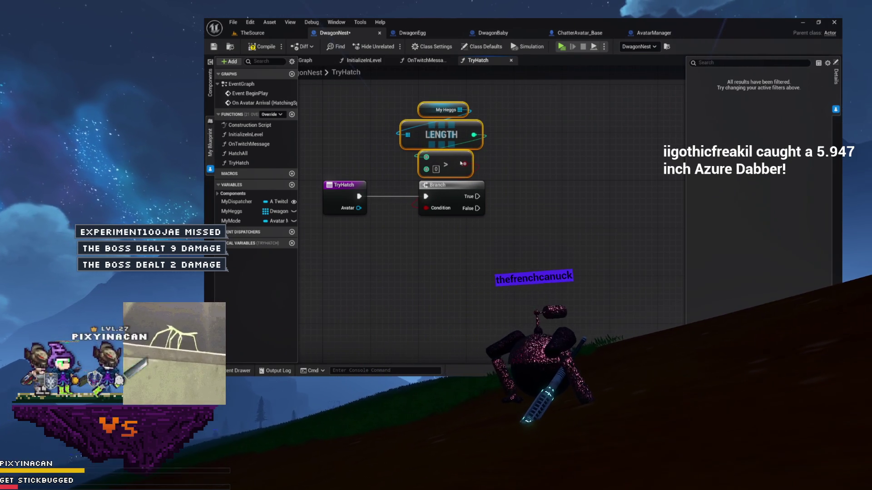
Step: Add a Get (a copy) node reading My Heggs at index 0
{"action": "left_click", "coordinate": [501, 169]}
{"action": "mouse_move", "coordinate": [490, 103]}
{"action": "left_mouse_down"}
{"action": "mouse_move", "coordinate": [404, 138]}
{"action": "mouse_move", "coordinate": [529, 173]}
{"action": "mouse_move", "coordinate": [483, 165]}
{"action": "left_mouse_up"}
{"action": "type", "text": "get"}
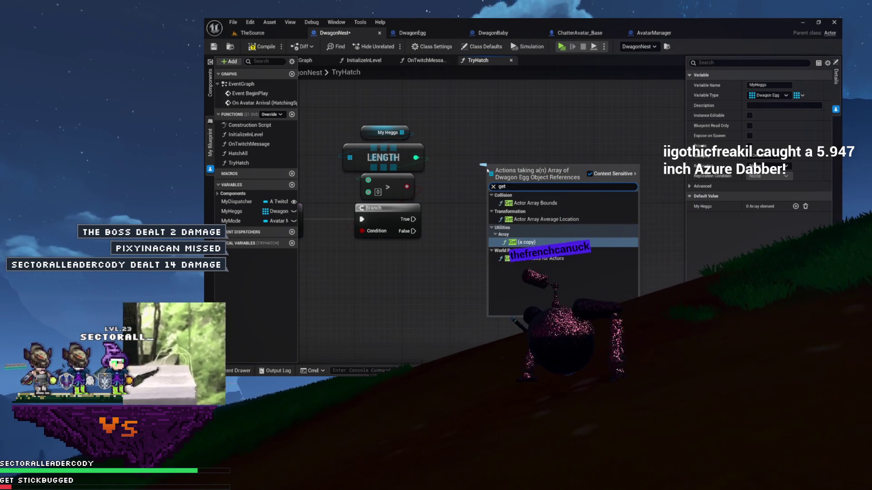
{"action": "left_click", "coordinate": [524, 242]}
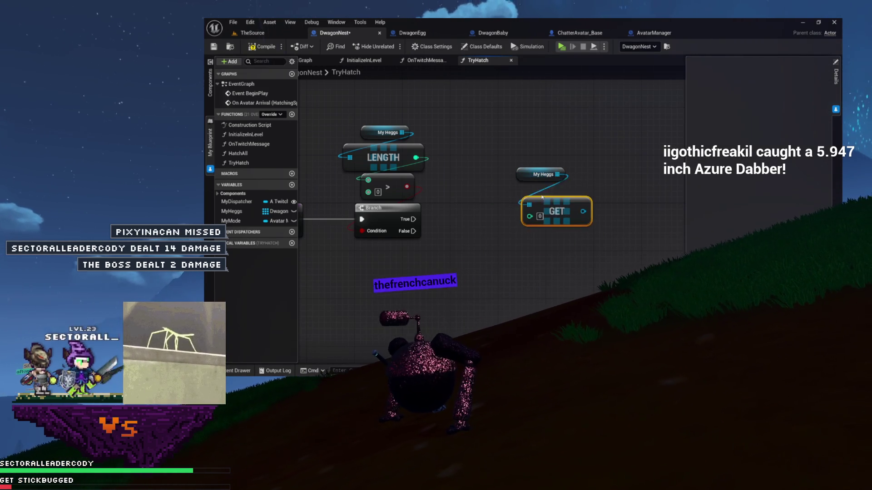
{"action": "left_click_drag", "start_coordinate": [543, 207], "coordinate": [502, 194]}
{"action": "left_click_drag", "start_coordinate": [513, 224], "coordinate": [456, 200]}
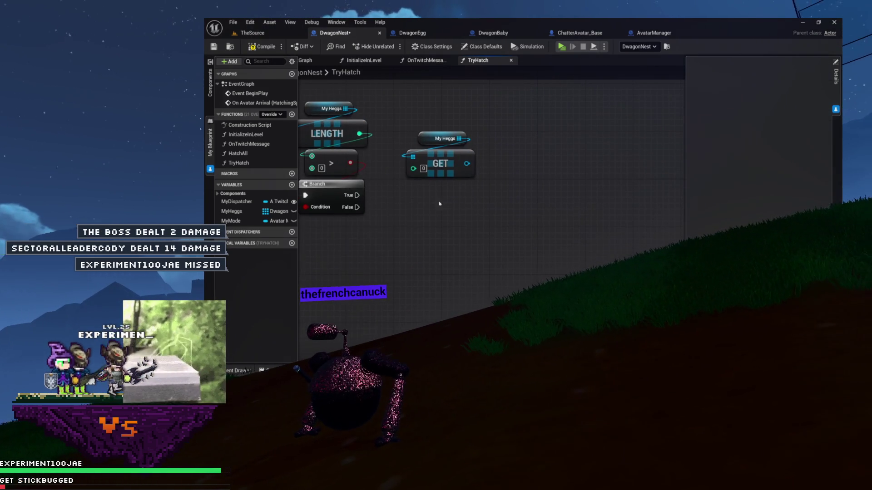
Step: Call Hatch on the Dwagon Egg returned by the Get node
{"action": "mouse_move", "coordinate": [465, 163]}
{"action": "left_mouse_down"}
{"action": "mouse_move", "coordinate": [416, 224]}
{"action": "mouse_move", "coordinate": [445, 189]}
{"action": "left_mouse_up"}
{"action": "left_click_drag", "start_coordinate": [525, 146], "coordinate": [493, 184]}
{"action": "type", "text": "hatc"}
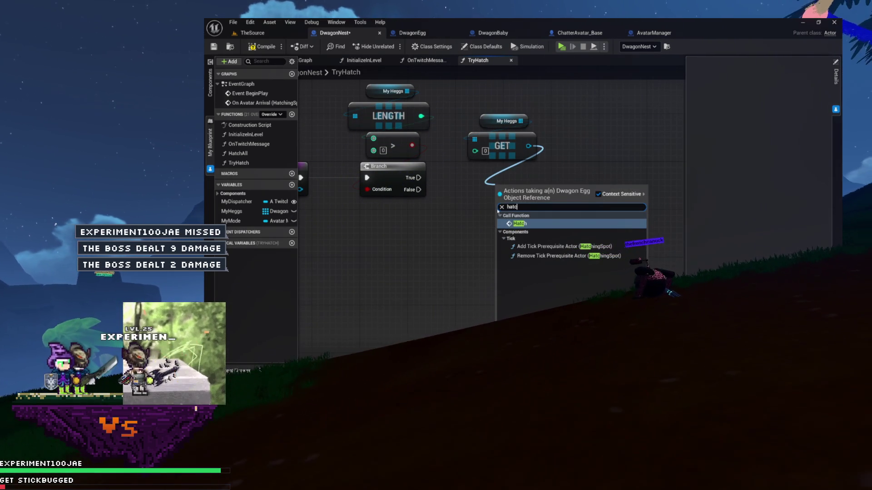
{"action": "key", "text": "Return"}
{"action": "left_click_drag", "start_coordinate": [525, 192], "coordinate": [548, 182]}
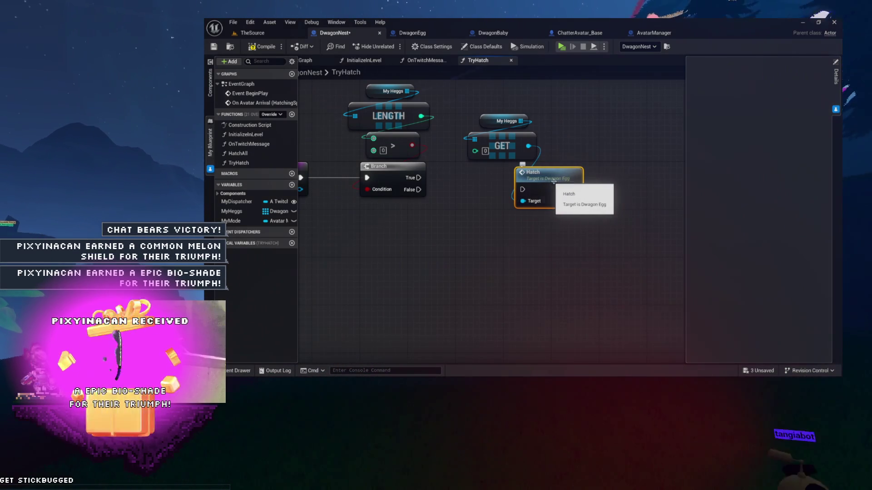
{"action": "mouse_move", "coordinate": [548, 182]}
{"action": "left_mouse_down"}
{"action": "mouse_move", "coordinate": [447, 185]}
{"action": "mouse_move", "coordinate": [545, 210]}
{"action": "mouse_move", "coordinate": [619, 190]}
{"action": "mouse_move", "coordinate": [659, 196]}
{"action": "mouse_move", "coordinate": [633, 86]}
{"action": "left_mouse_up"}
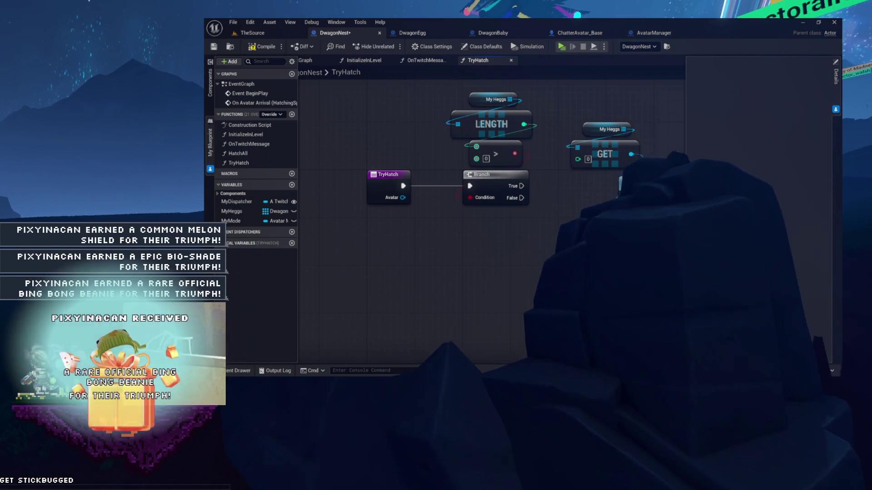
Step: Add an Avatar input of type ChatterAvatar_Base object reference to DwagonEgg's Hatch, then return to TryHatch
{"action": "double_click", "coordinate": [617, 194]}
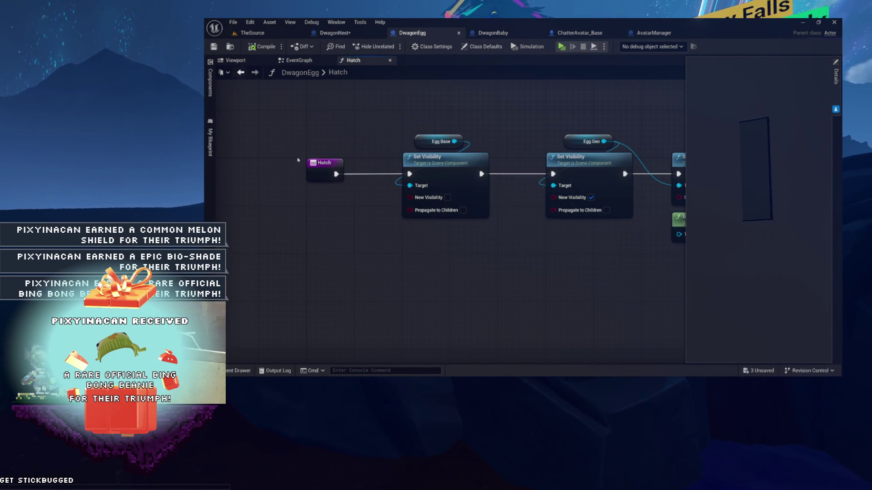
{"action": "left_click", "coordinate": [323, 169]}
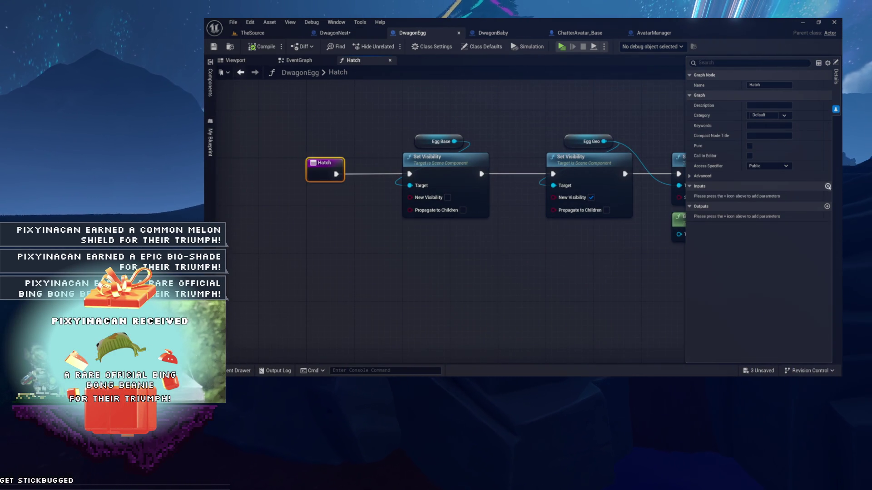
{"action": "left_click", "coordinate": [751, 198]}
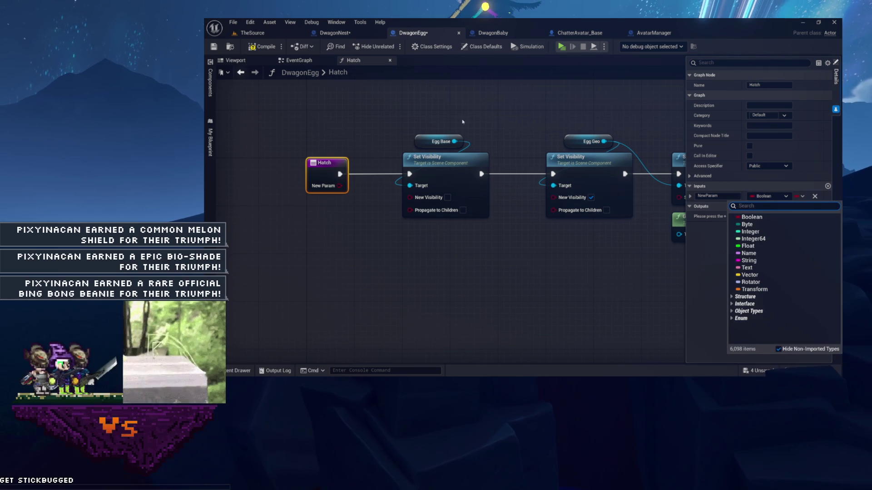
{"action": "type", "text": "chatter avatar b"}
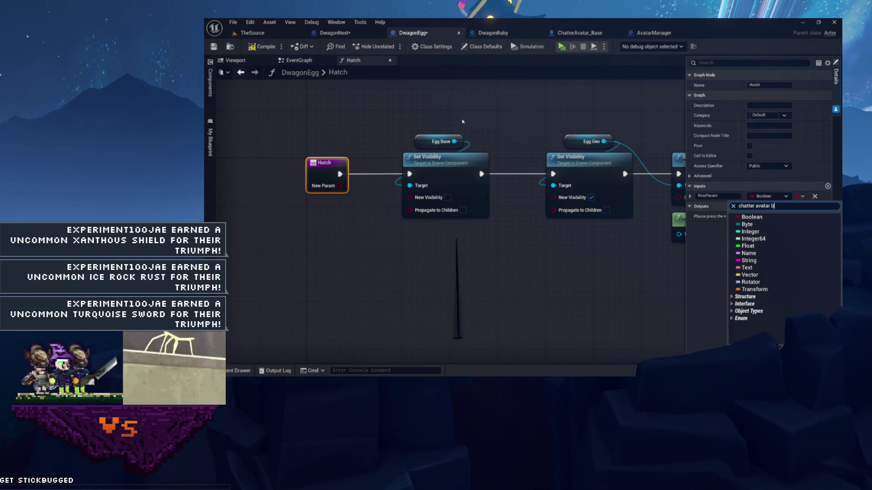
{"action": "type", "text": "ase"}
{"action": "mouse_move", "coordinate": [771, 224]}
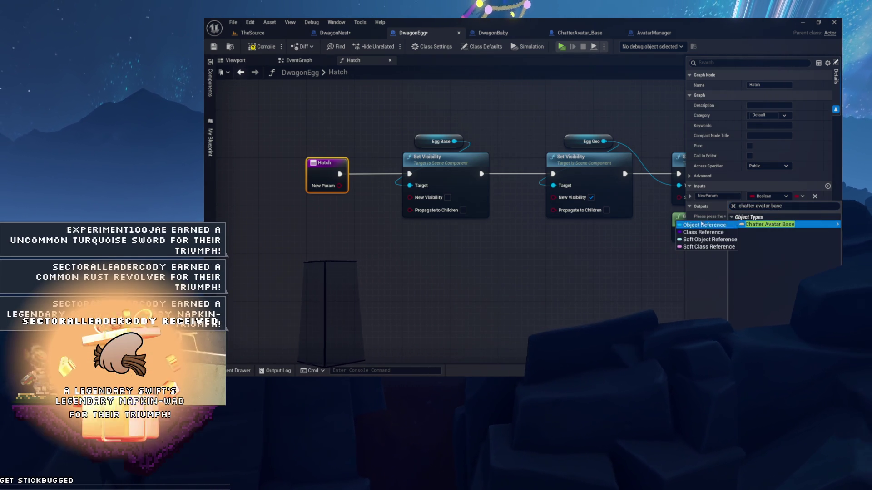
{"action": "left_click", "coordinate": [704, 226]}
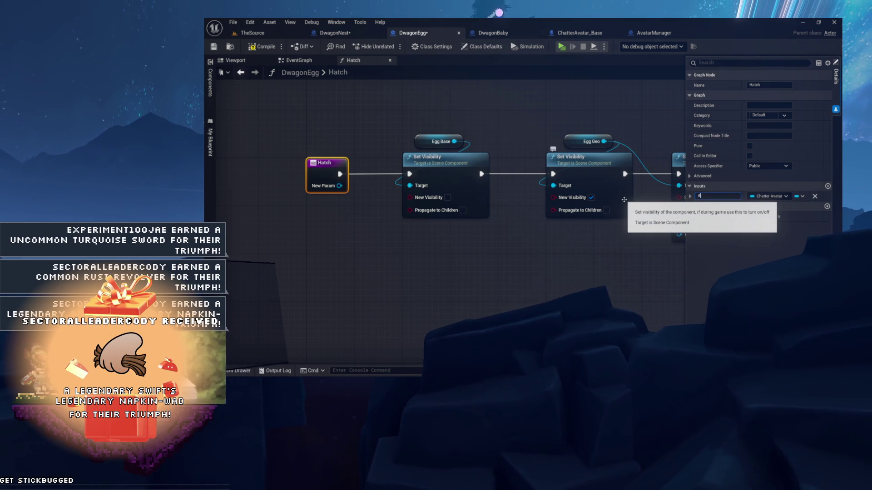
{"action": "type", "text": "Avatar"}
{"action": "key", "text": "Return"}
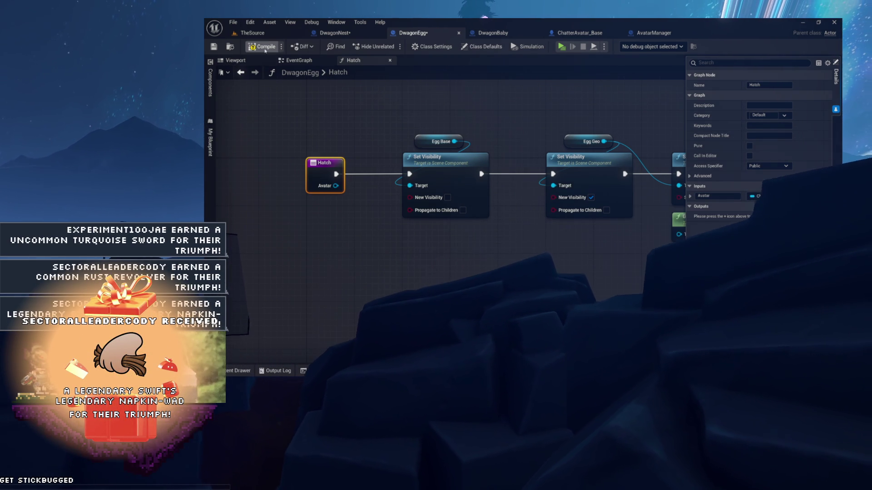
{"action": "left_click_drag", "start_coordinate": [365, 130], "coordinate": [293, 119]}
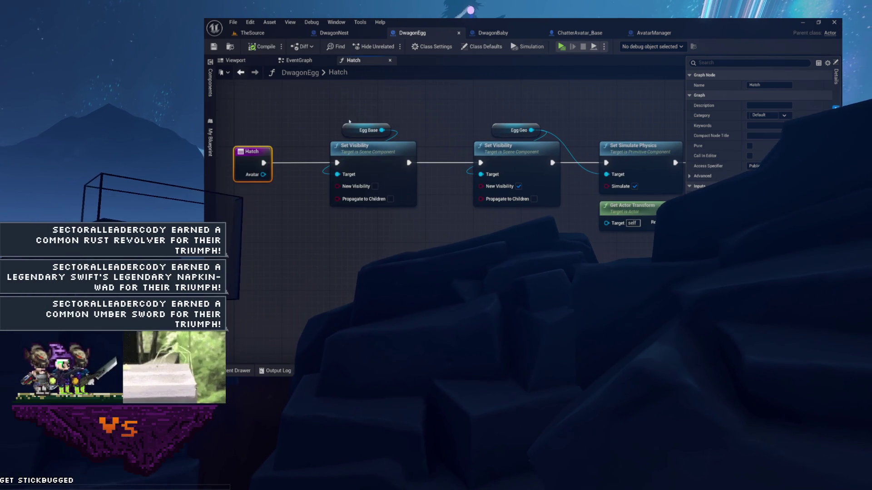
{"action": "left_click", "coordinate": [333, 33]}
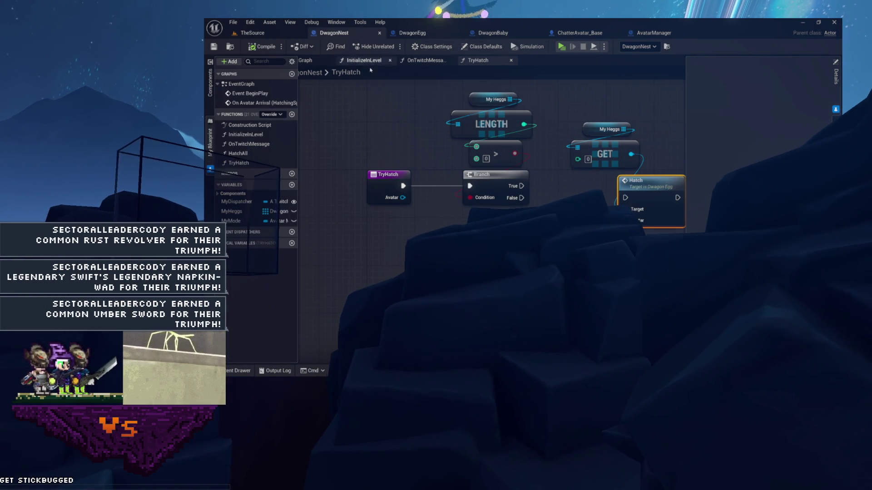
Step: Arrange the My Heggs, GET and Hatch nodes beside the Branch in TryHatch
{"action": "mouse_move", "coordinate": [376, 220]}
{"action": "left_mouse_down"}
{"action": "mouse_move", "coordinate": [367, 266]}
{"action": "mouse_move", "coordinate": [452, 265]}
{"action": "left_mouse_up"}
{"action": "left_click_drag", "start_coordinate": [338, 131], "coordinate": [492, 256]}
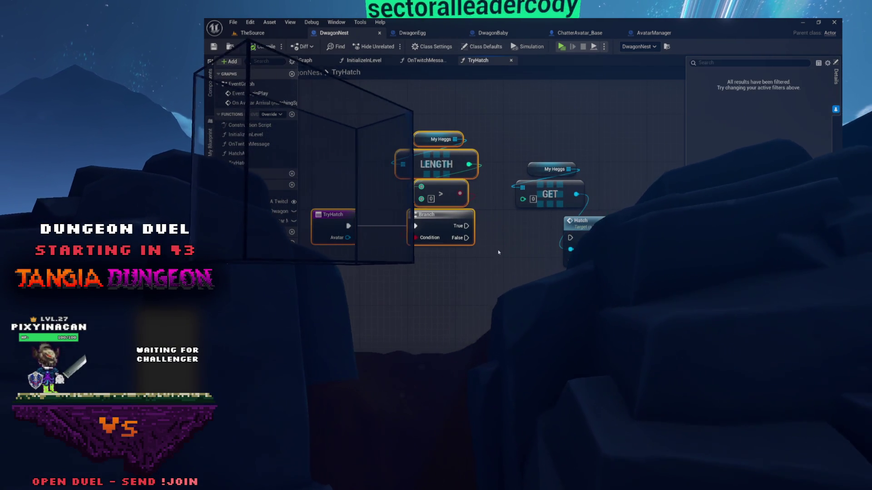
{"action": "left_click_drag", "start_coordinate": [439, 178], "coordinate": [434, 247]}
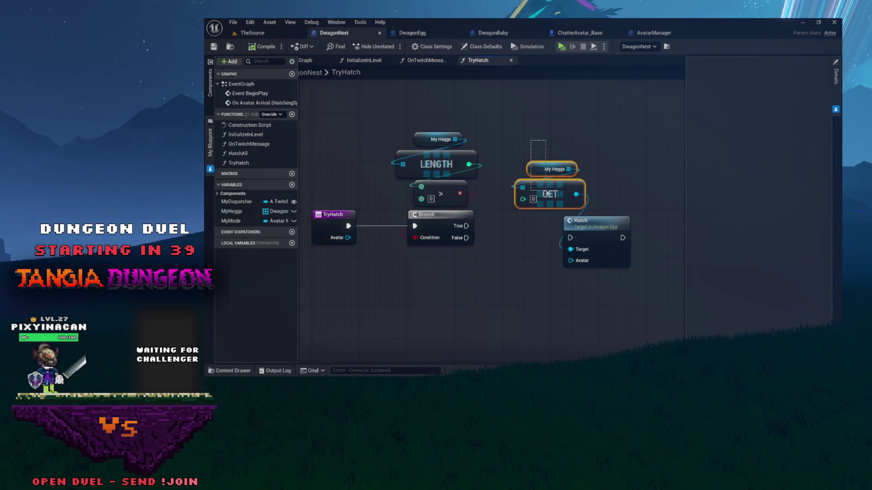
{"action": "mouse_move", "coordinate": [547, 196]}
{"action": "left_mouse_down"}
{"action": "mouse_move", "coordinate": [551, 178]}
{"action": "mouse_move", "coordinate": [547, 190]}
{"action": "mouse_move", "coordinate": [576, 168]}
{"action": "mouse_move", "coordinate": [592, 200]}
{"action": "left_mouse_up"}
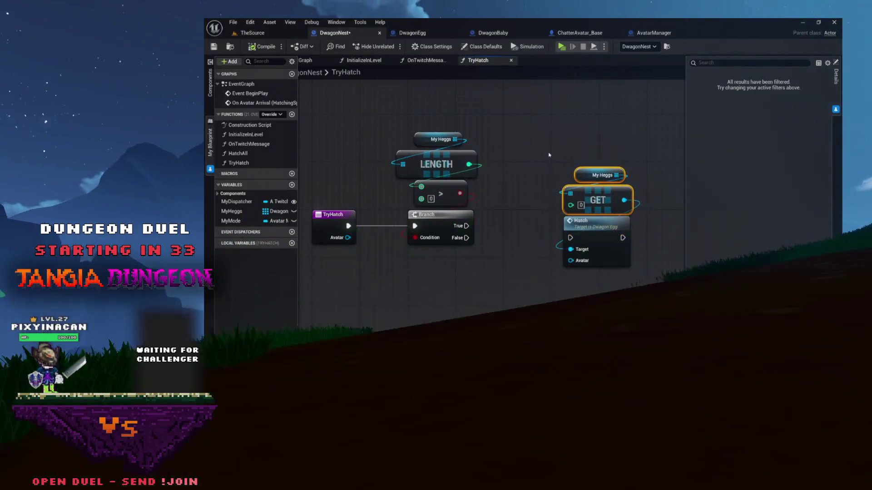
{"action": "left_click", "coordinate": [543, 142]}
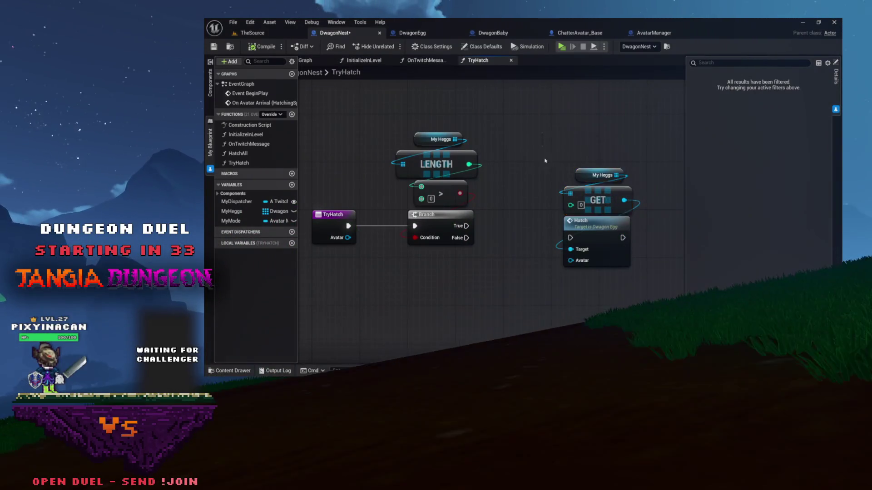
{"action": "left_click_drag", "start_coordinate": [542, 142], "coordinate": [619, 287]}
{"action": "mouse_move", "coordinate": [590, 234]}
{"action": "left_mouse_down"}
{"action": "mouse_move", "coordinate": [569, 222]}
{"action": "mouse_move", "coordinate": [579, 222]}
{"action": "left_mouse_up"}
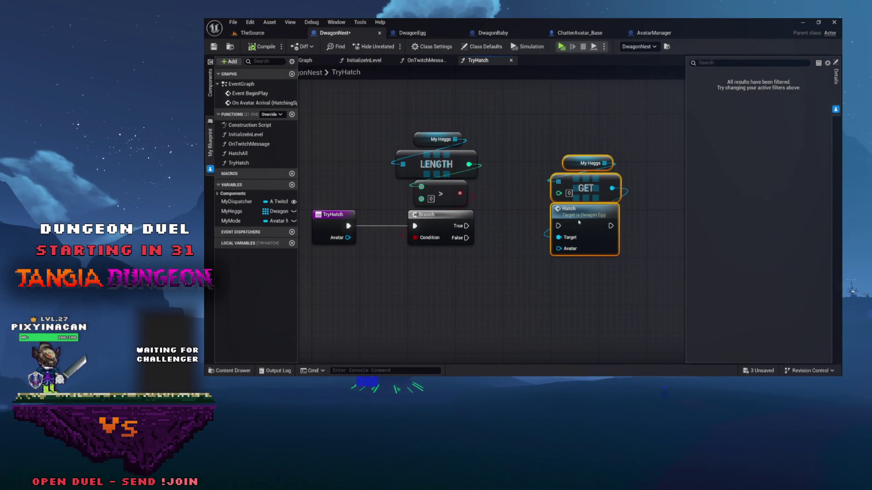
Step: Wire Branch True into the Hatch call and route TryHatch's Avatar input to Hatch's Avatar pin
{"action": "left_click", "coordinate": [499, 223]}
{"action": "mouse_move", "coordinate": [439, 189]}
{"action": "left_mouse_down"}
{"action": "mouse_move", "coordinate": [487, 198]}
{"action": "mouse_move", "coordinate": [532, 190]}
{"action": "left_mouse_up"}
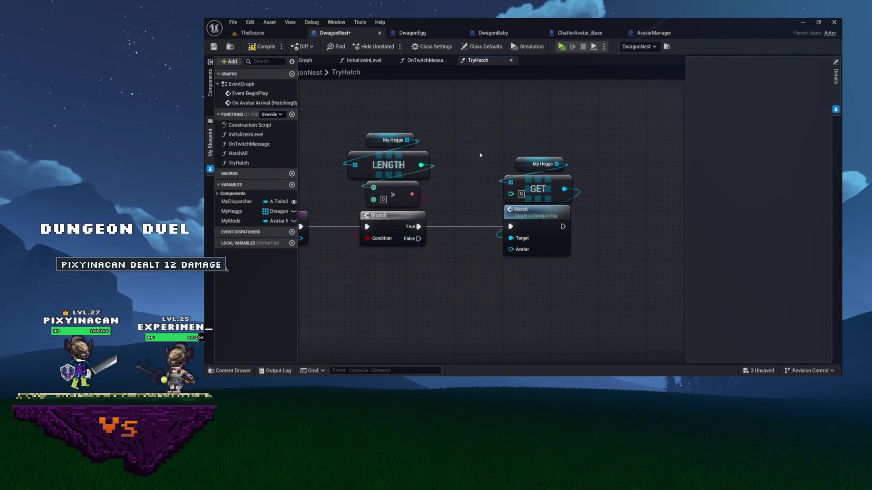
{"action": "left_click_drag", "start_coordinate": [481, 153], "coordinate": [499, 141]}
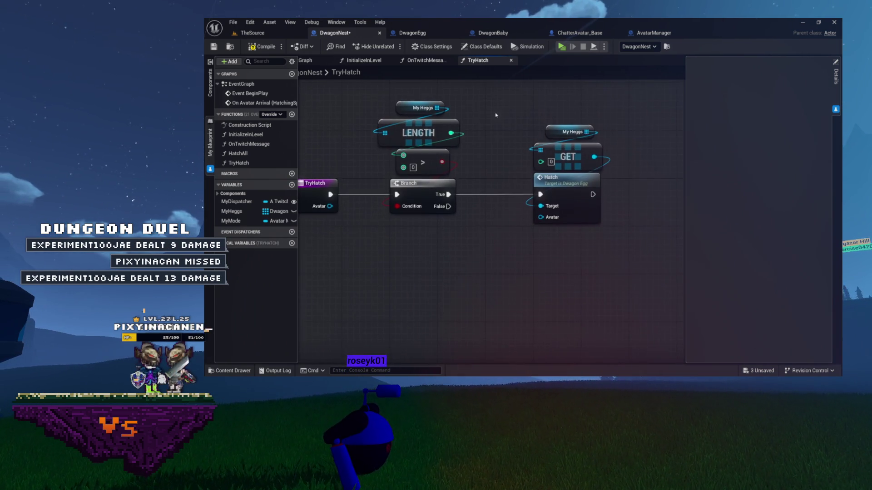
{"action": "mouse_move", "coordinate": [503, 148]}
{"action": "left_mouse_down"}
{"action": "mouse_move", "coordinate": [676, 250]}
{"action": "mouse_move", "coordinate": [611, 212]}
{"action": "mouse_move", "coordinate": [592, 190]}
{"action": "mouse_move", "coordinate": [611, 180]}
{"action": "left_mouse_up"}
{"action": "left_click", "coordinate": [676, 249]}
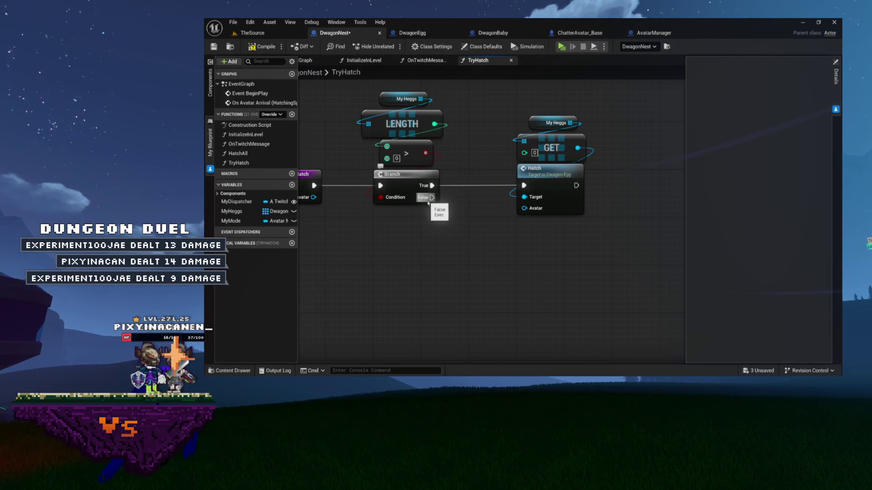
{"action": "left_click_drag", "start_coordinate": [453, 201], "coordinate": [413, 205]}
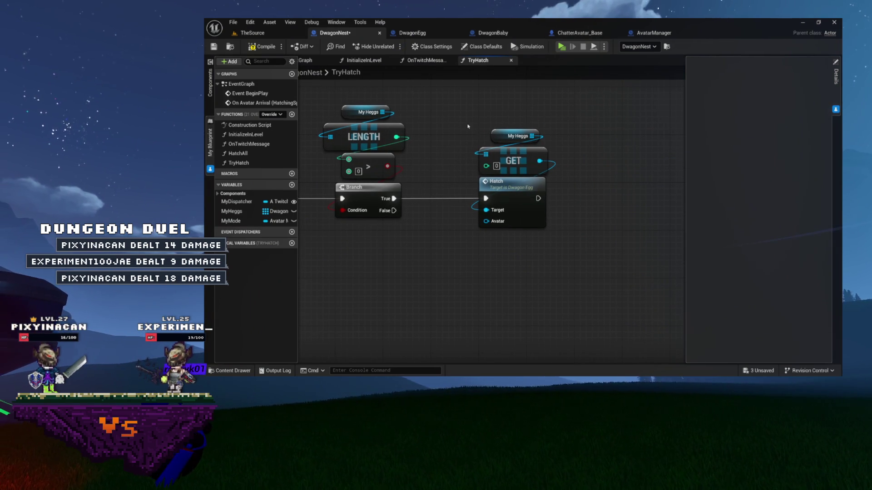
{"action": "left_click_drag", "start_coordinate": [465, 211], "coordinate": [547, 197]}
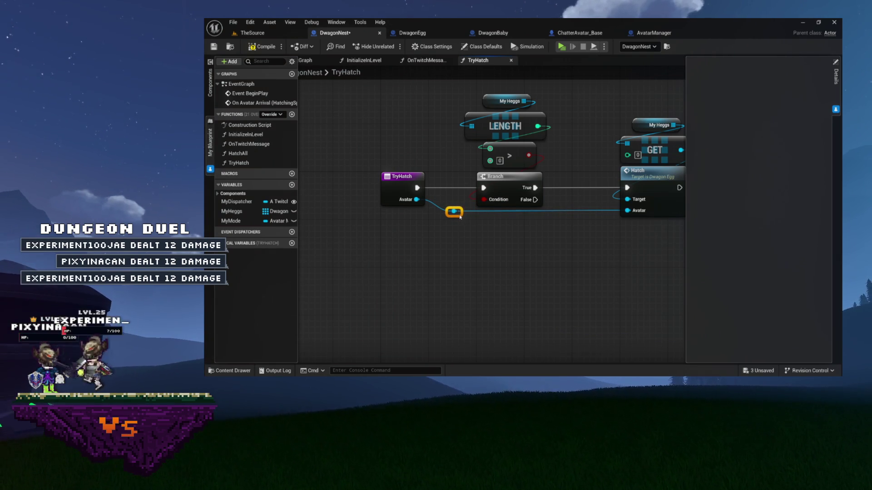
{"action": "mouse_move", "coordinate": [469, 223]}
{"action": "left_mouse_down"}
{"action": "mouse_move", "coordinate": [498, 226]}
{"action": "mouse_move", "coordinate": [406, 227]}
{"action": "left_mouse_up"}
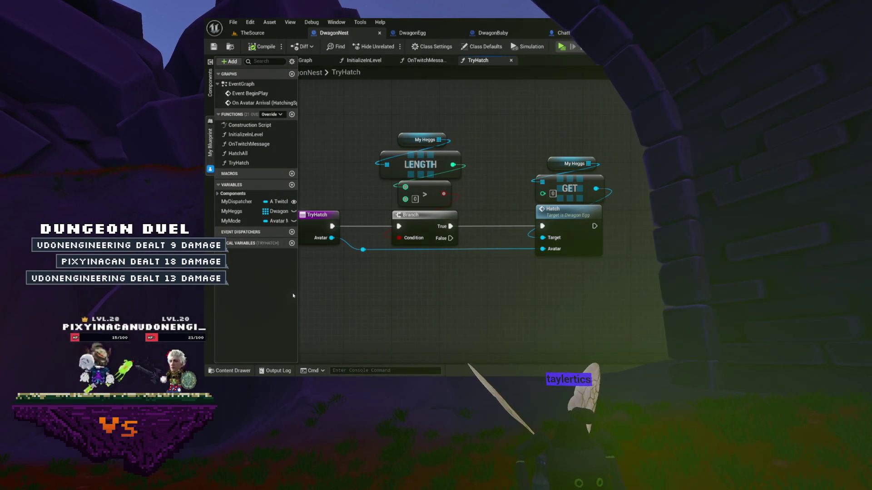
Step: Save the DwagonNest blueprint with the toolbar Save button and dismiss the stream overlay bars
{"action": "mouse_move", "coordinate": [325, 66]}
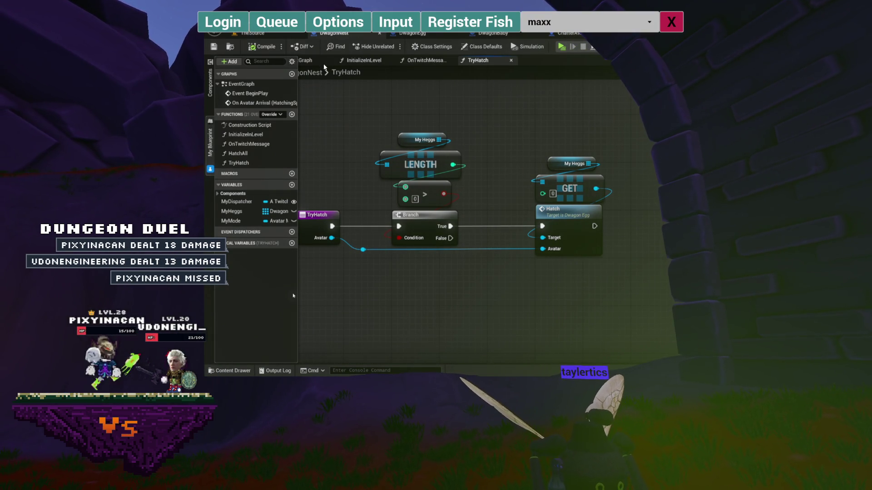
{"action": "left_click", "coordinate": [671, 21]}
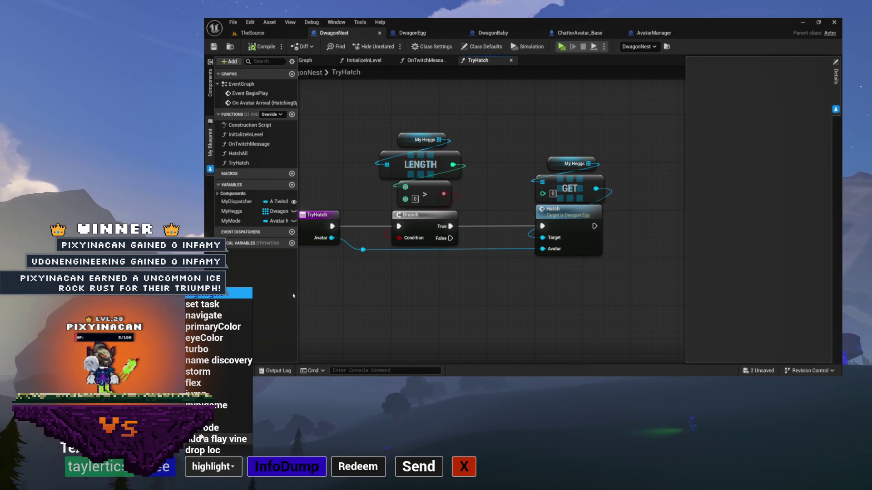
{"action": "left_click", "coordinate": [473, 466]}
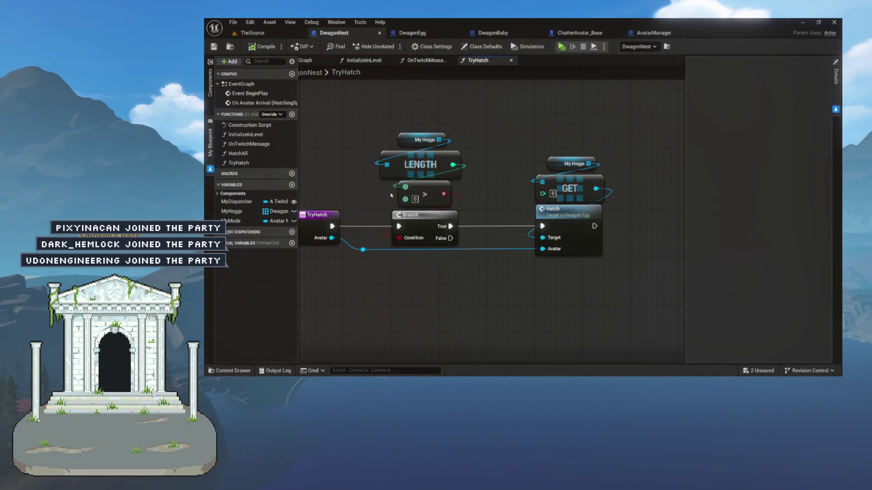
{"action": "left_click_drag", "start_coordinate": [490, 184], "coordinate": [479, 176]}
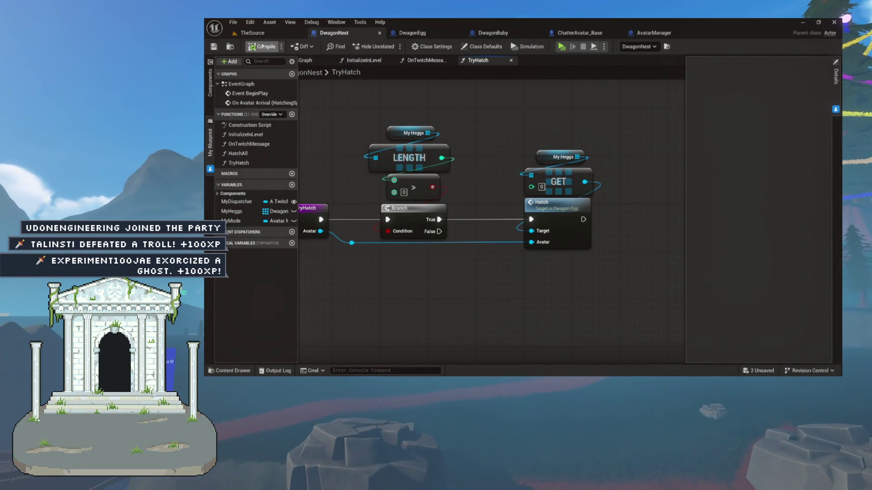
{"action": "left_click_drag", "start_coordinate": [544, 100], "coordinate": [610, 111]}
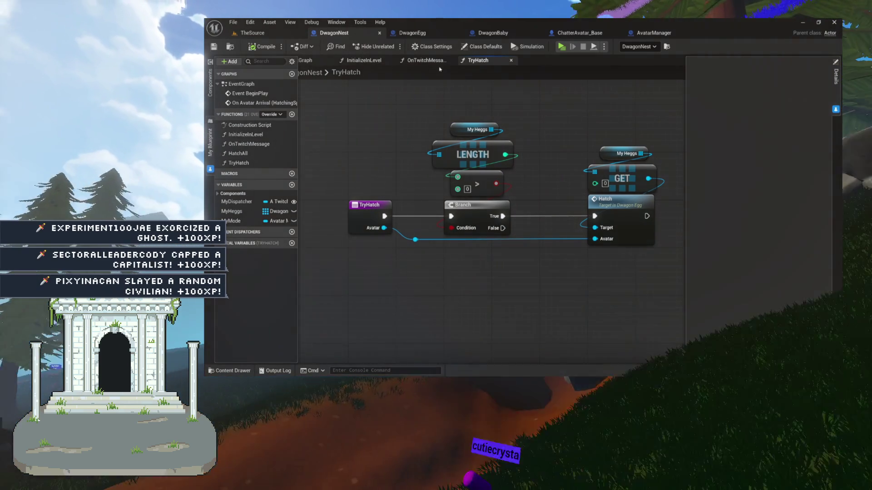
{"action": "key", "text": "ctrl+a"}
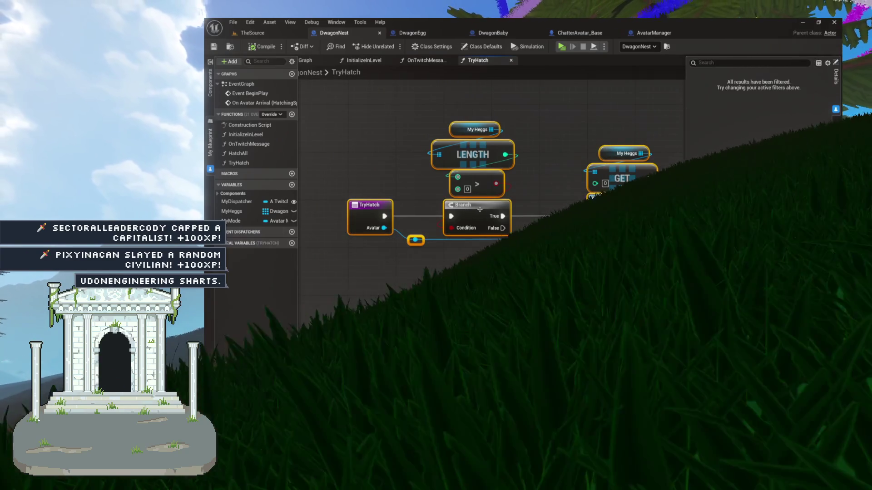
{"action": "left_click", "coordinate": [507, 234]}
{"action": "left_click_drag", "start_coordinate": [507, 234], "coordinate": [420, 225]}
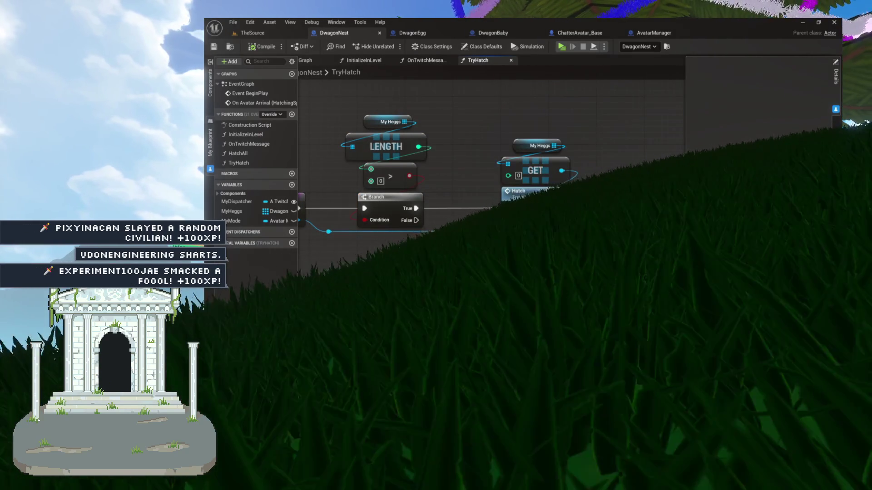
{"action": "mouse_move", "coordinate": [507, 207]}
{"action": "left_mouse_down"}
{"action": "mouse_move", "coordinate": [588, 206]}
{"action": "mouse_move", "coordinate": [515, 204]}
{"action": "left_mouse_up"}
{"action": "left_click_drag", "start_coordinate": [522, 245], "coordinate": [542, 237]}
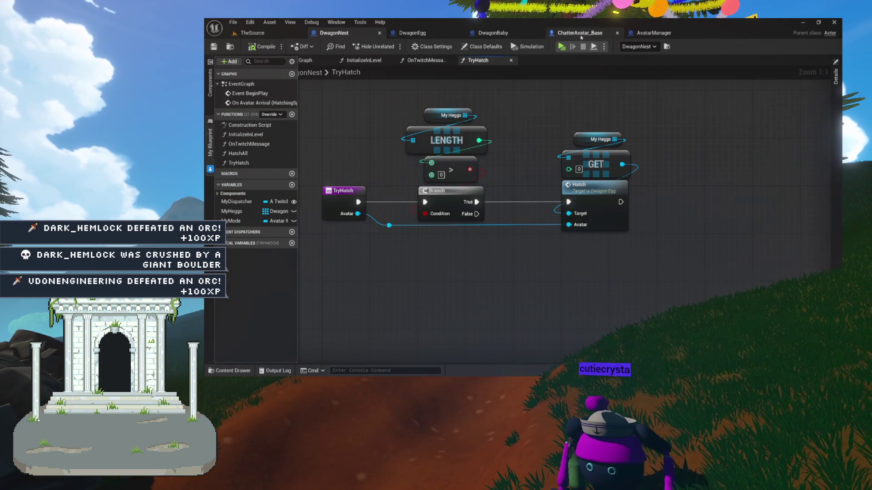
Step: In ChatterAvatar_Base, inspect the ClearPD function, then return to the OnArrivedAtPD graph
{"action": "left_click", "coordinate": [574, 33]}
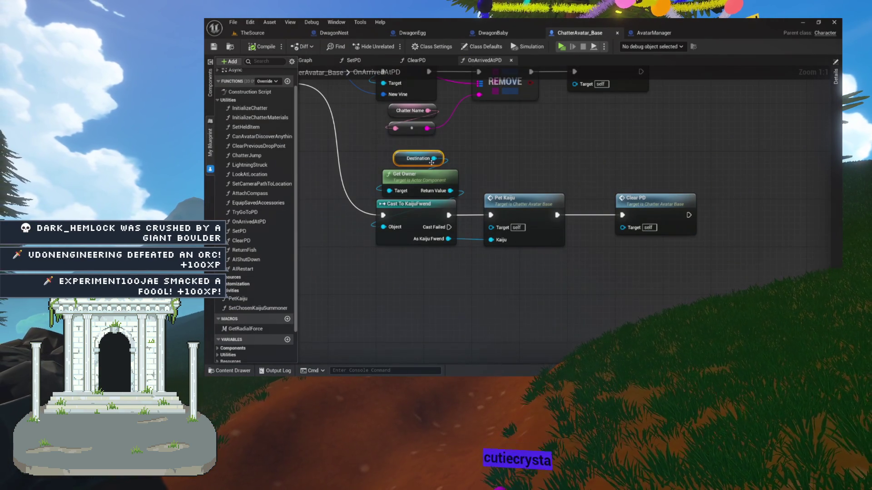
{"action": "left_click_drag", "start_coordinate": [516, 168], "coordinate": [567, 160]}
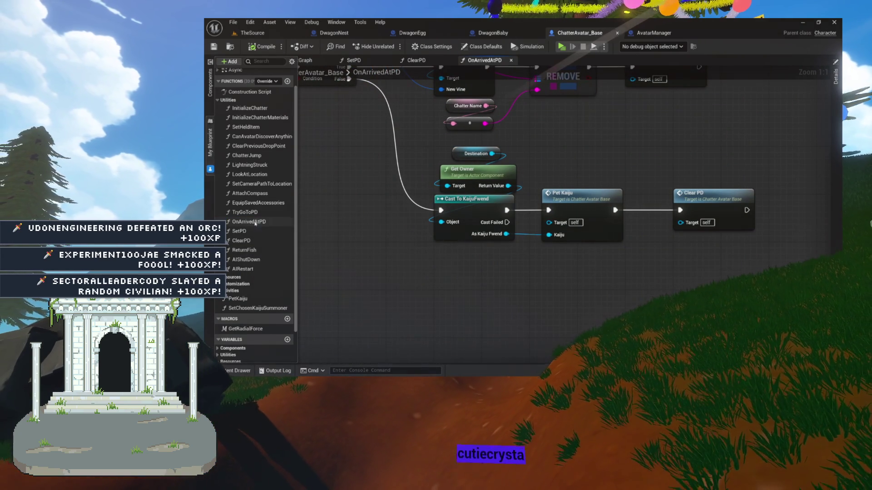
{"action": "mouse_move", "coordinate": [249, 73]}
{"action": "left_mouse_down"}
{"action": "mouse_move", "coordinate": [249, 104]}
{"action": "mouse_move", "coordinate": [372, 131]}
{"action": "mouse_move", "coordinate": [391, 117]}
{"action": "left_mouse_up"}
{"action": "mouse_move", "coordinate": [369, 90]}
{"action": "left_mouse_down"}
{"action": "mouse_move", "coordinate": [518, 188]}
{"action": "mouse_move", "coordinate": [688, 277]}
{"action": "left_mouse_up"}
{"action": "mouse_move", "coordinate": [497, 193]}
{"action": "left_mouse_down"}
{"action": "mouse_move", "coordinate": [417, 138]}
{"action": "mouse_move", "coordinate": [460, 123]}
{"action": "mouse_move", "coordinate": [512, 177]}
{"action": "left_mouse_up"}
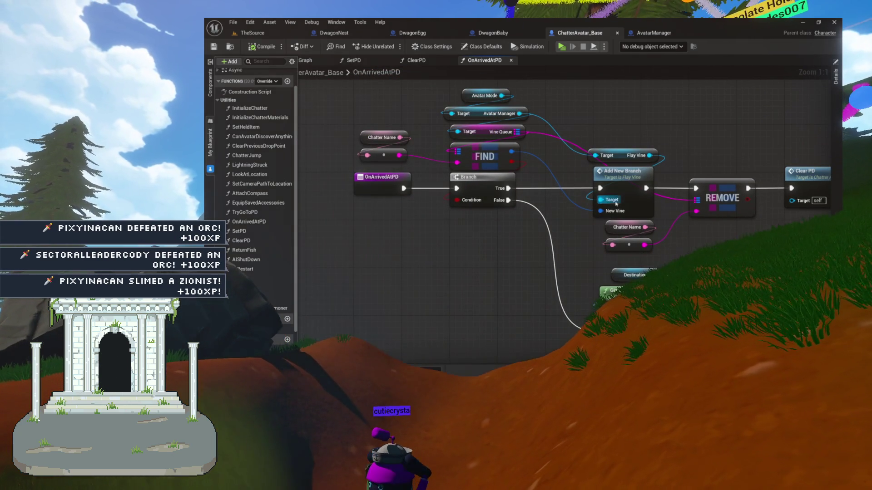
{"action": "mouse_move", "coordinate": [529, 245]}
{"action": "left_mouse_down"}
{"action": "mouse_move", "coordinate": [497, 180]}
{"action": "mouse_move", "coordinate": [288, 152]}
{"action": "left_mouse_up"}
{"action": "double_click", "coordinate": [570, 90]}
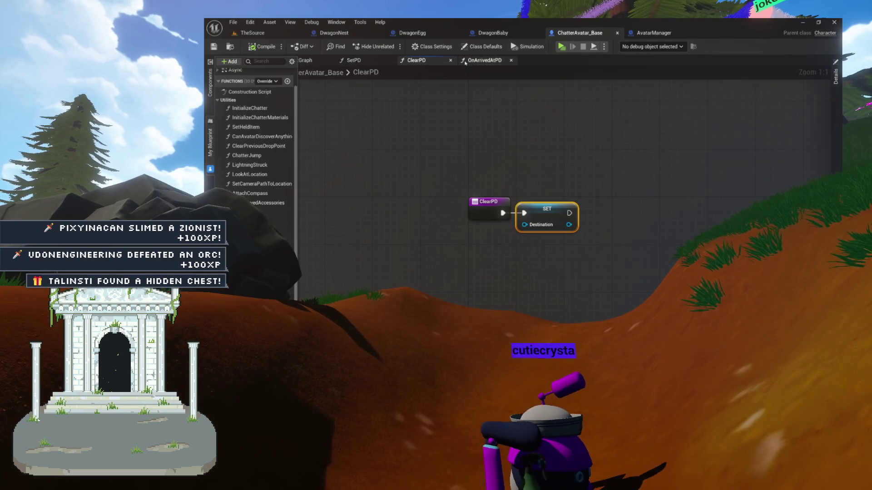
{"action": "left_click", "coordinate": [491, 61]}
{"action": "mouse_move", "coordinate": [291, 199]}
{"action": "left_mouse_down"}
{"action": "mouse_move", "coordinate": [455, 170]}
{"action": "mouse_move", "coordinate": [416, 208]}
{"action": "mouse_move", "coordinate": [421, 181]}
{"action": "mouse_move", "coordinate": [397, 172]}
{"action": "mouse_move", "coordinate": [350, 105]}
{"action": "left_mouse_up"}
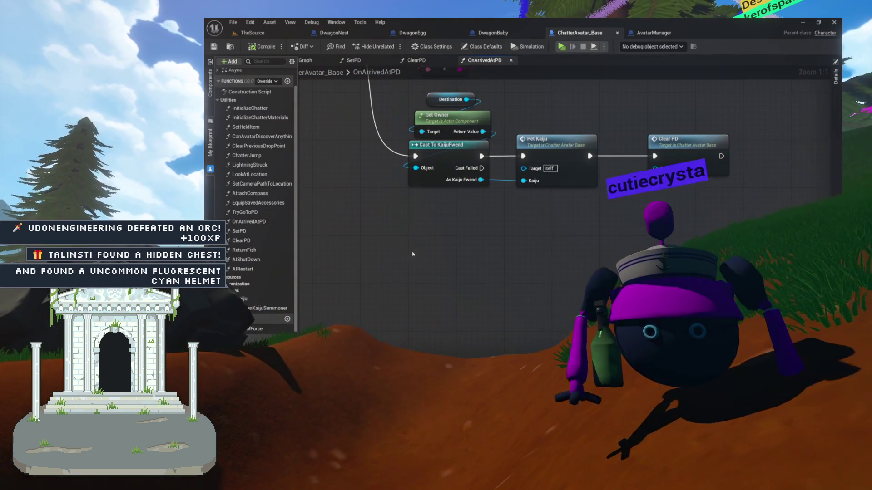
Step: Browse the My Blueprint categories and place a Destination getter below the Cast node
{"action": "left_click", "coordinate": [217, 100]}
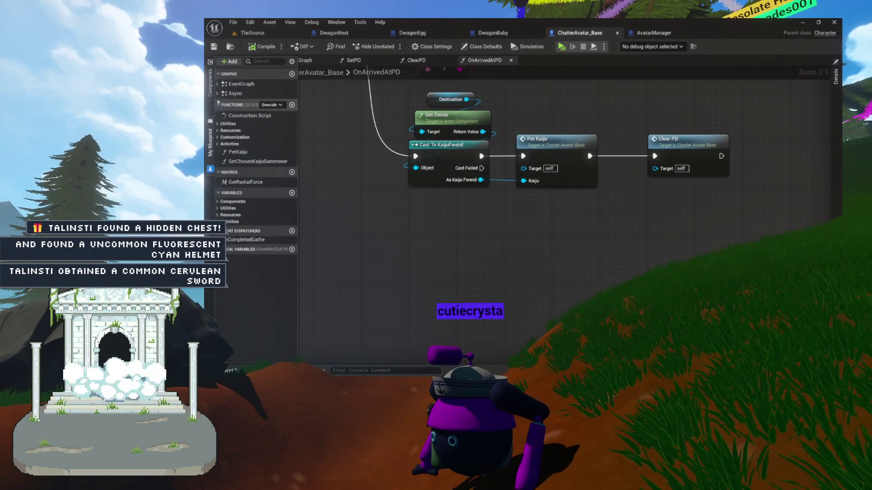
{"action": "left_click", "coordinate": [218, 86]}
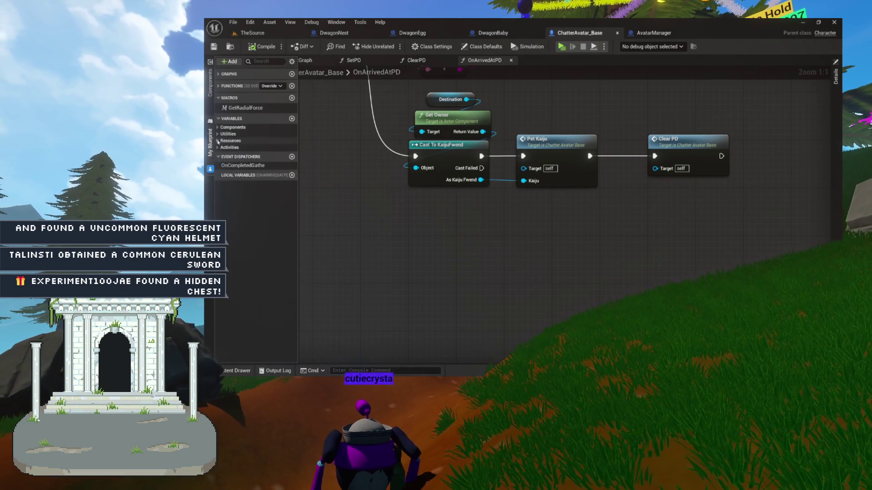
{"action": "left_click", "coordinate": [218, 134]}
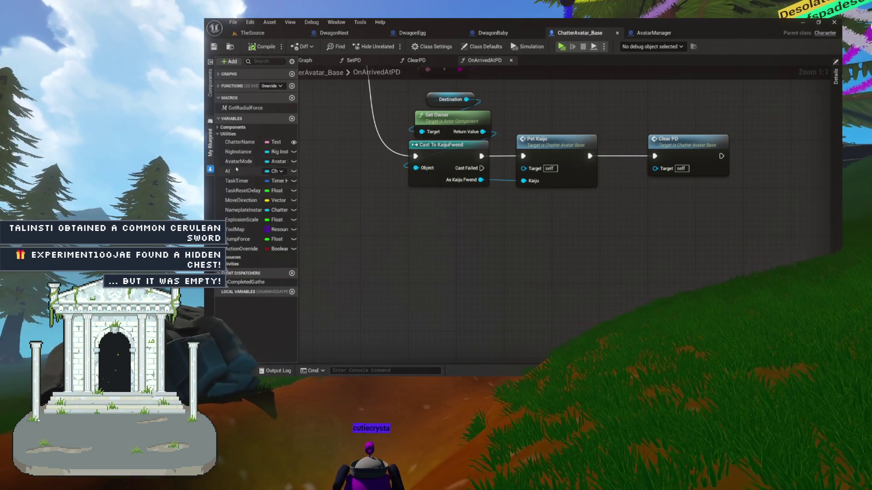
{"action": "left_click", "coordinate": [218, 264]}
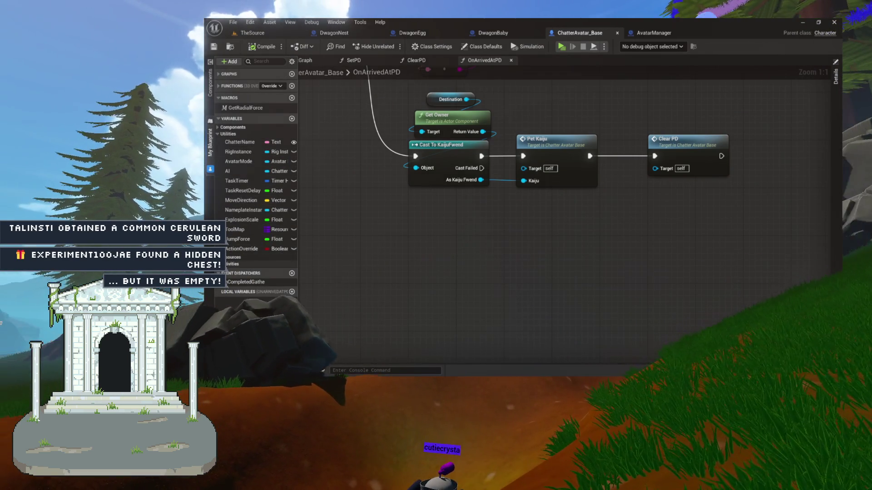
{"action": "left_click", "coordinate": [219, 263]}
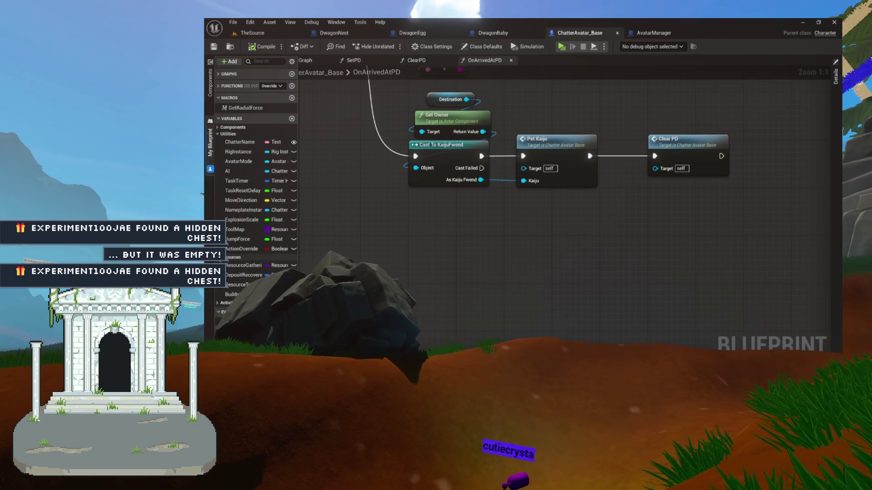
{"action": "left_click", "coordinate": [218, 134]}
{"action": "left_click", "coordinate": [218, 127]}
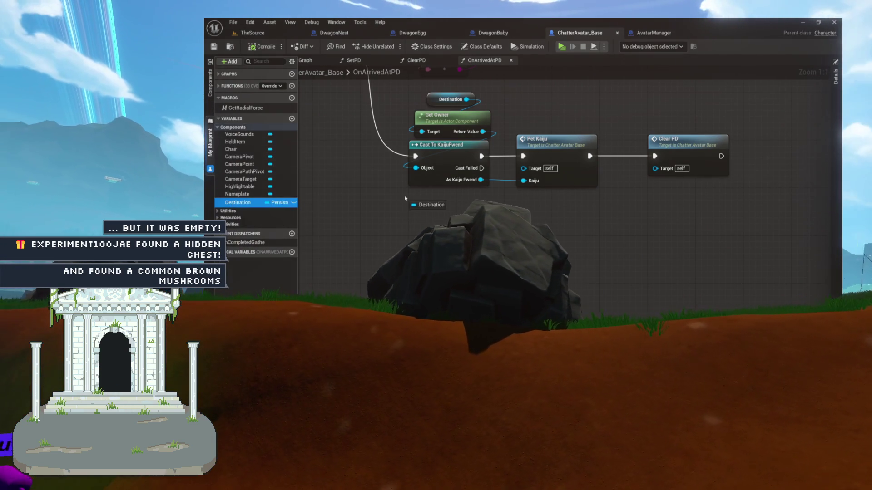
{"action": "left_click_drag", "start_coordinate": [479, 223], "coordinate": [447, 225]}
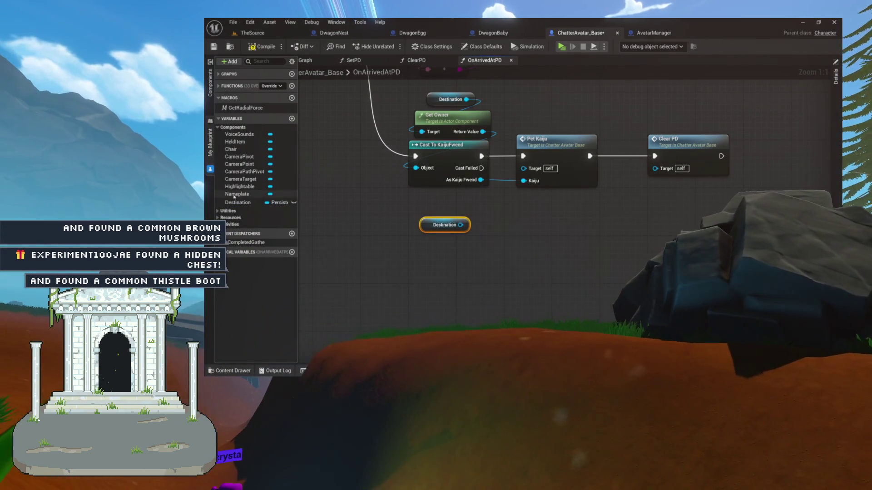
Step: Set the Destination variable's category to Utilities and compile ChatterAvatar_Base
{"action": "left_click", "coordinate": [713, 132]}
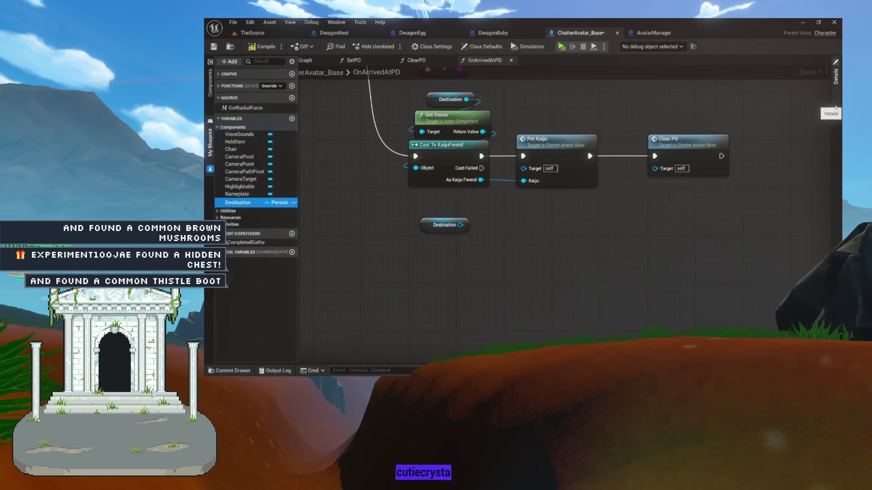
{"action": "left_click", "coordinate": [835, 76]}
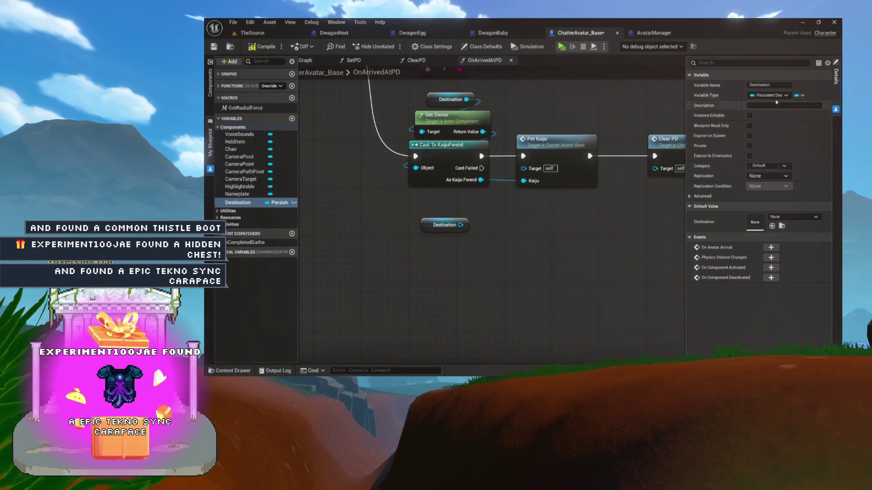
{"action": "left_click", "coordinate": [779, 167]}
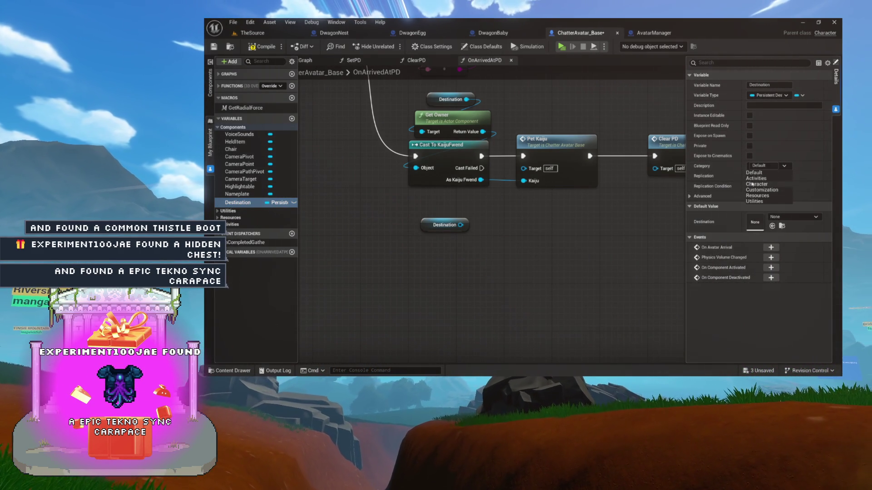
{"action": "left_click", "coordinate": [754, 201]}
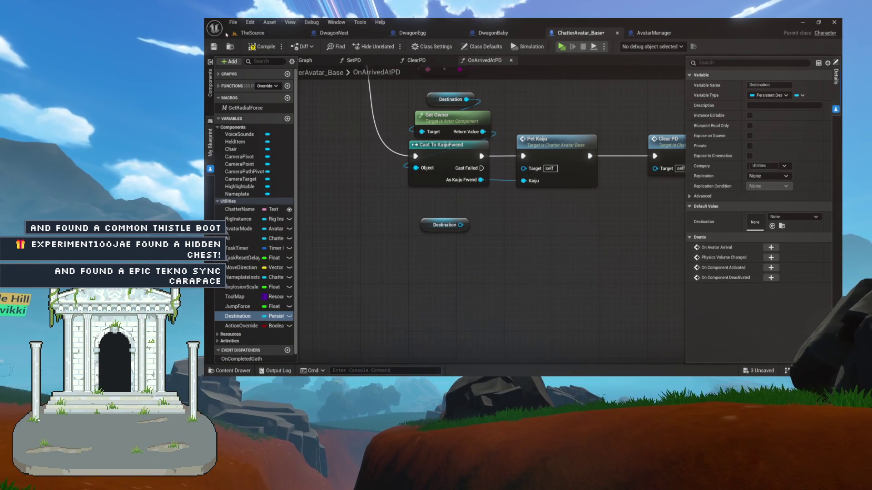
{"action": "left_click", "coordinate": [261, 46]}
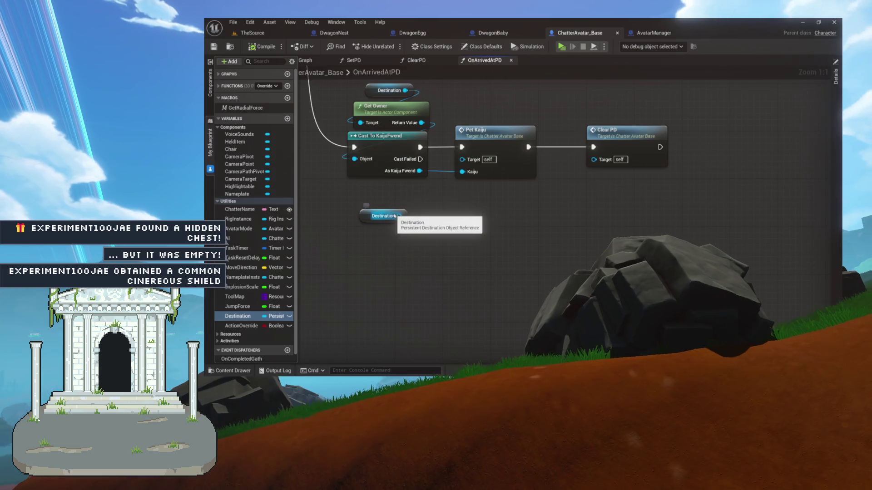
Step: Add an Avatar Arrived call on Destination and run it from the KaijuFwend Cast Failed pin
{"action": "left_click_drag", "start_coordinate": [399, 216], "coordinate": [461, 233]}
{"action": "type", "text": "arrive"}
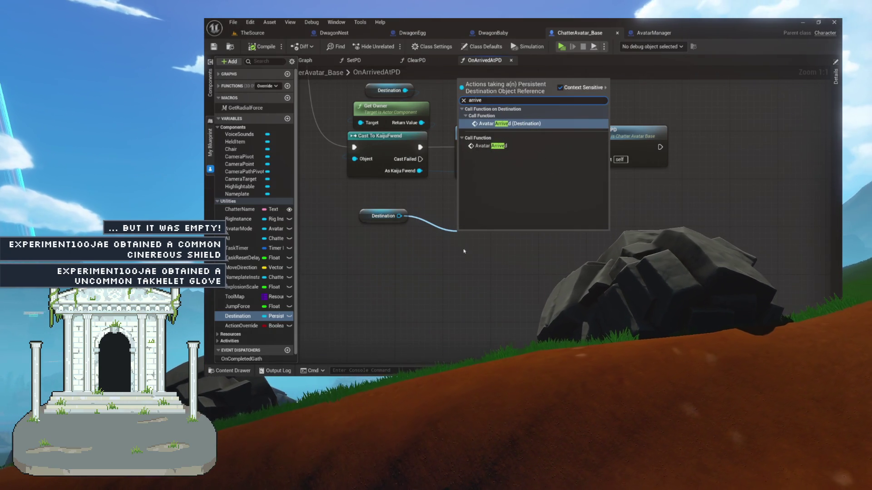
{"action": "left_click", "coordinate": [498, 146]}
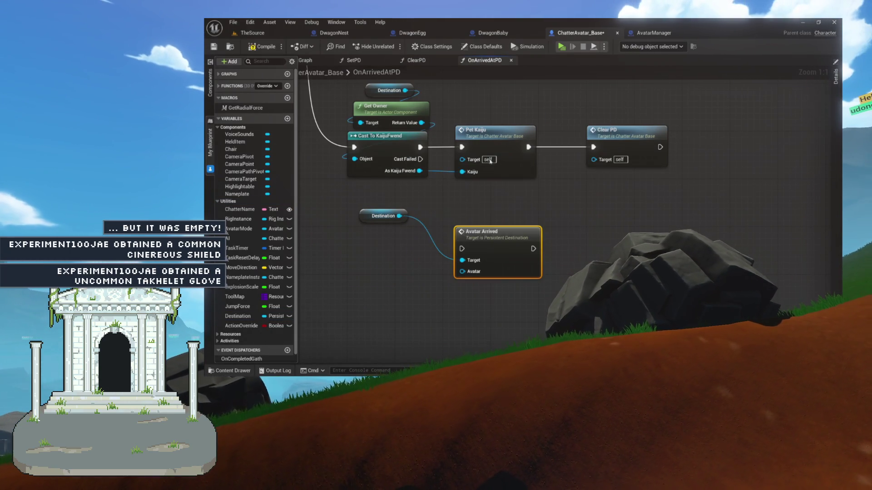
{"action": "mouse_move", "coordinate": [457, 217]}
{"action": "left_mouse_down"}
{"action": "mouse_move", "coordinate": [535, 199]}
{"action": "mouse_move", "coordinate": [457, 216]}
{"action": "mouse_move", "coordinate": [517, 205]}
{"action": "left_mouse_up"}
{"action": "left_click", "coordinate": [458, 229], "text": "ctrl"}
{"action": "left_click_drag", "start_coordinate": [459, 145], "coordinate": [481, 202]}
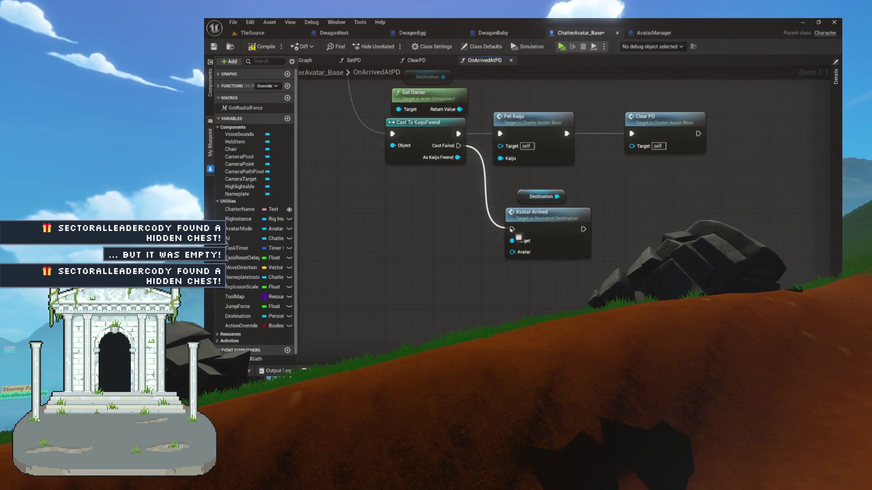
{"action": "left_click_drag", "start_coordinate": [535, 218], "coordinate": [548, 218]}
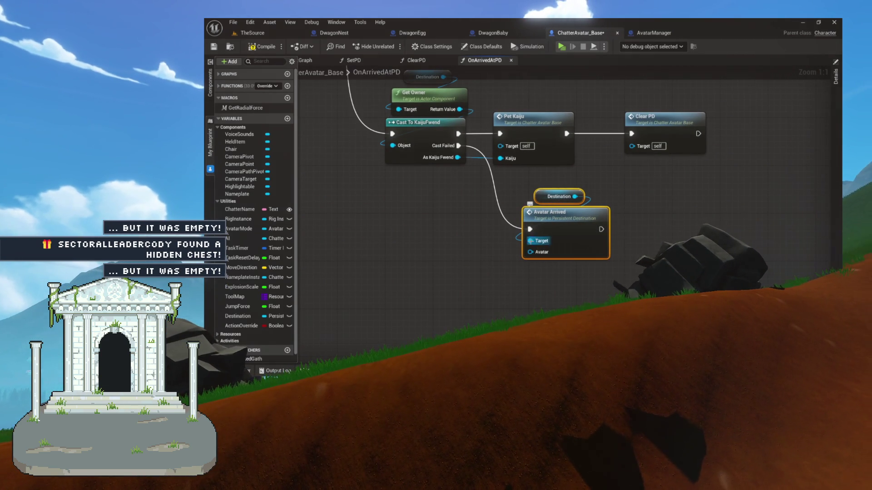
Step: Pass a reference to self into Avatar Arrived's Avatar input
{"action": "mouse_move", "coordinate": [531, 252]}
{"action": "left_mouse_down"}
{"action": "mouse_move", "coordinate": [478, 236]}
{"action": "mouse_move", "coordinate": [459, 244]}
{"action": "left_mouse_up"}
{"action": "type", "text": "self"}
{"action": "key", "text": "Return"}
{"action": "mouse_move", "coordinate": [518, 182]}
{"action": "left_mouse_down"}
{"action": "mouse_move", "coordinate": [553, 222]}
{"action": "mouse_move", "coordinate": [564, 224]}
{"action": "left_mouse_up"}
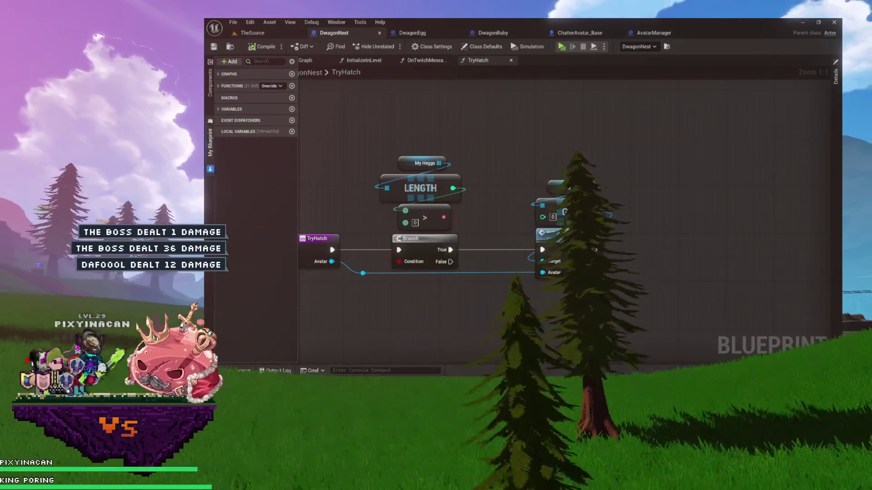
Step: Show the Functions list and marquee-select the My Heggs, GET and Hatch nodes in TryHatch
{"action": "mouse_move", "coordinate": [524, 131]}
{"action": "left_mouse_down"}
{"action": "mouse_move", "coordinate": [562, 140]}
{"action": "mouse_move", "coordinate": [513, 124]}
{"action": "mouse_move", "coordinate": [554, 128]}
{"action": "mouse_move", "coordinate": [522, 115]}
{"action": "mouse_move", "coordinate": [497, 117]}
{"action": "left_mouse_up"}
{"action": "left_click_drag", "start_coordinate": [509, 133], "coordinate": [609, 186]}
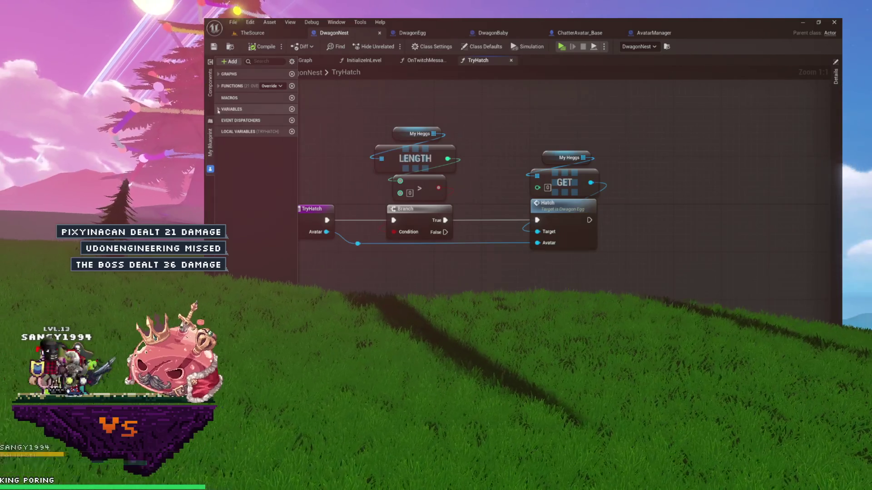
{"action": "left_click", "coordinate": [218, 87]}
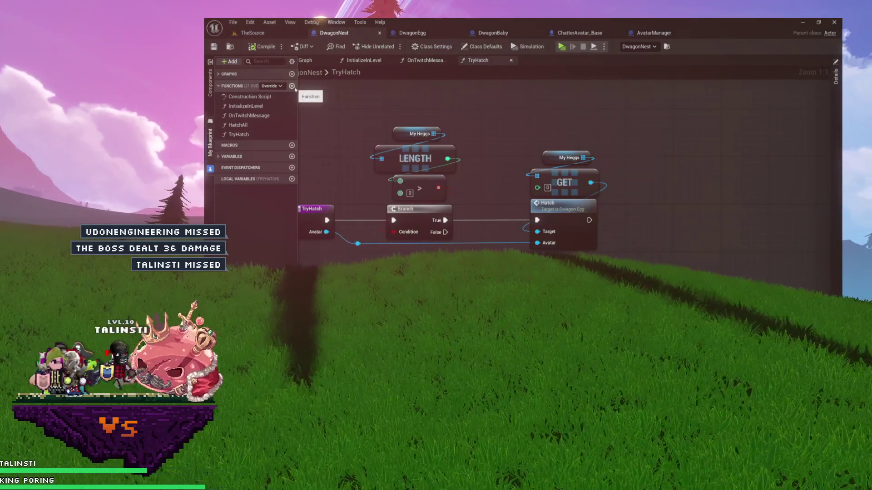
{"action": "left_click_drag", "start_coordinate": [430, 122], "coordinate": [401, 117]}
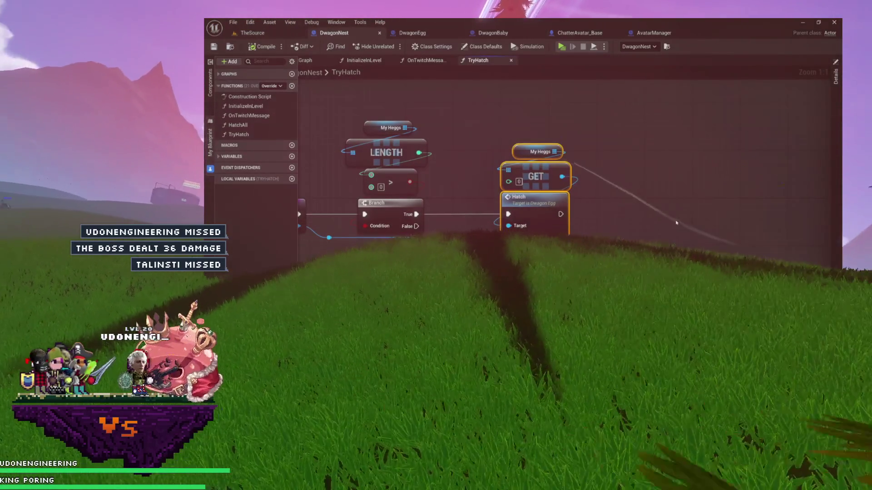
{"action": "left_click_drag", "start_coordinate": [676, 223], "coordinate": [660, 202]}
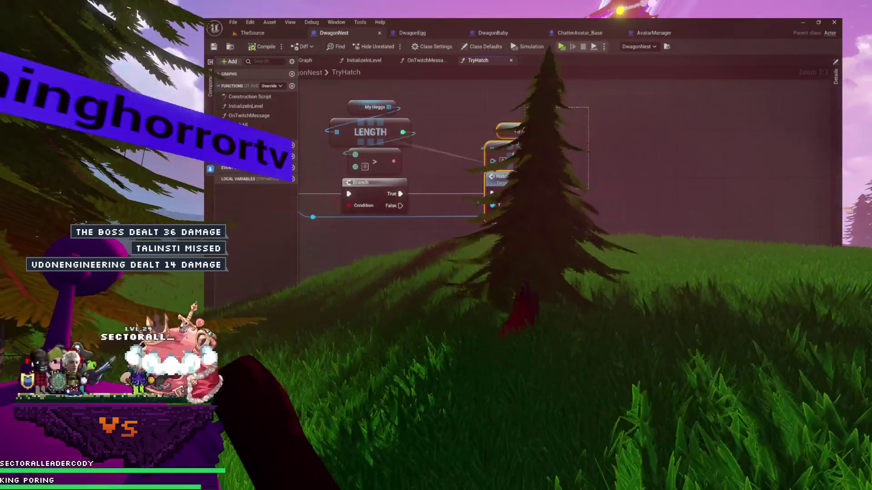
{"action": "left_click_drag", "start_coordinate": [525, 182], "coordinate": [525, 187]}
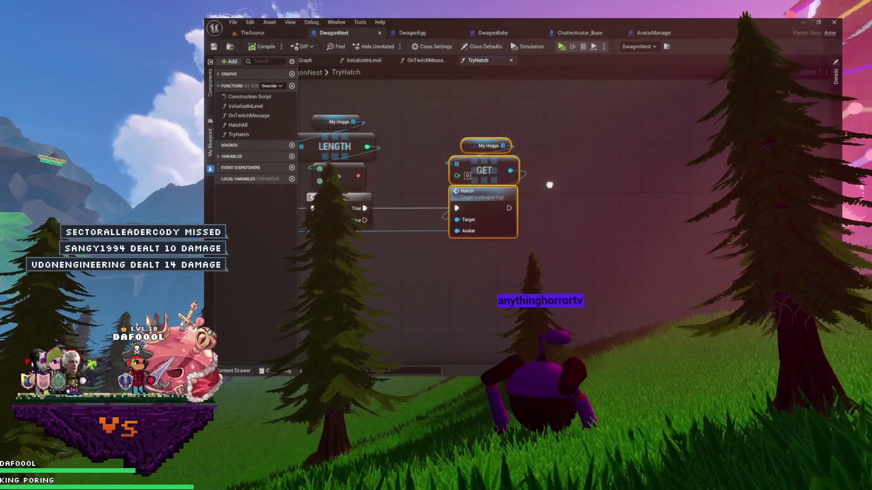
{"action": "left_click", "coordinate": [551, 185]}
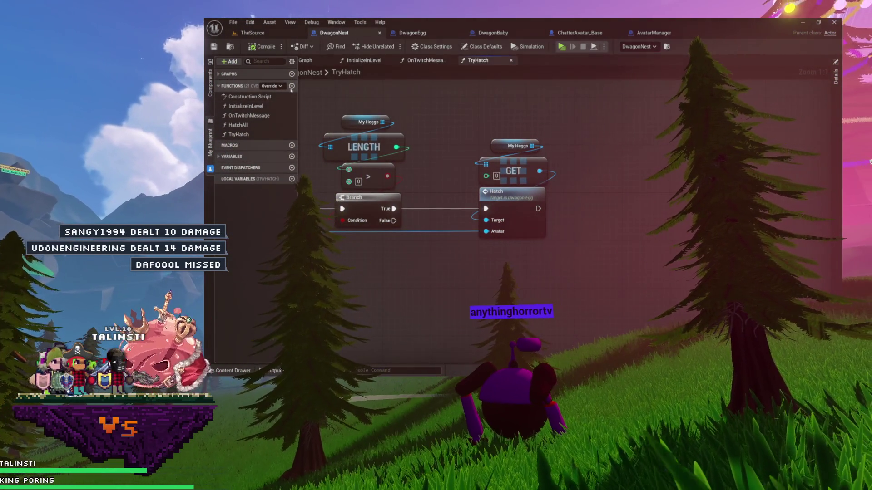
Step: Add a new function named HatchNextHegg to DwagonNest and compile
{"action": "left_click", "coordinate": [291, 86]}
{"action": "type", "text": "Hatch"}
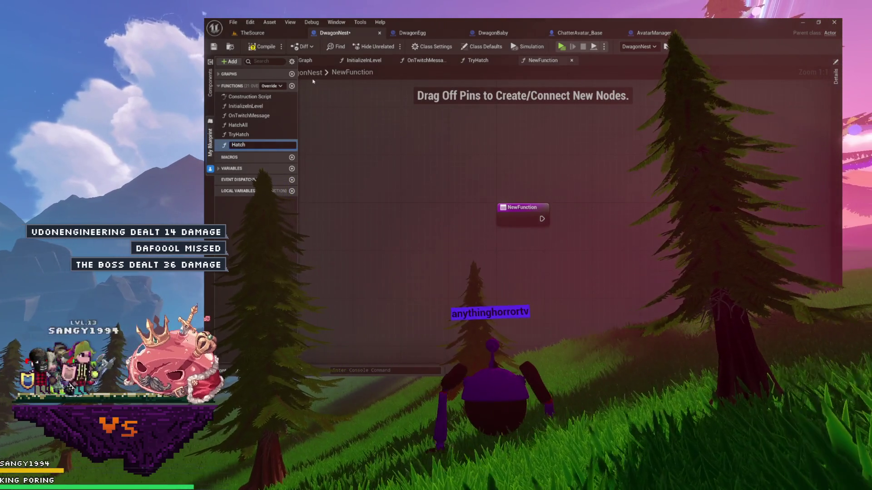
{"action": "type", "text": "NextEg"}
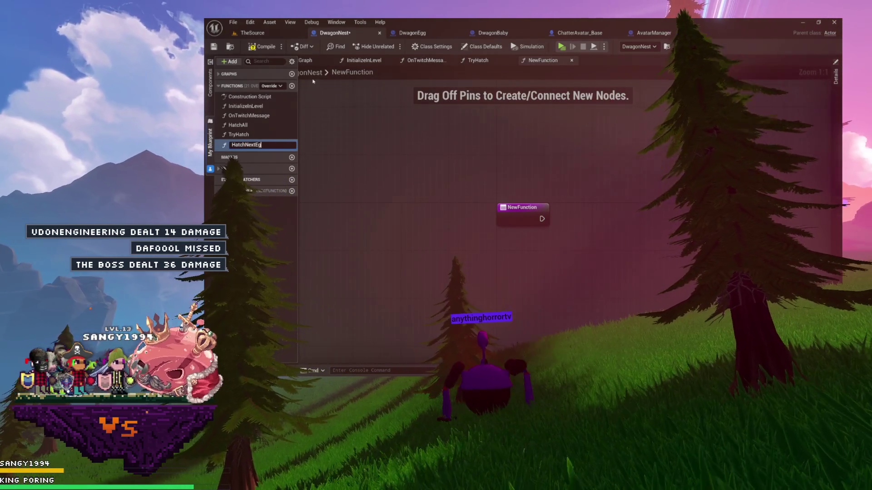
{"action": "key", "text": "BackSpace"}
{"action": "key", "text": "BackSpace"}
{"action": "type", "text": "Hegg"}
{"action": "key", "text": "Return"}
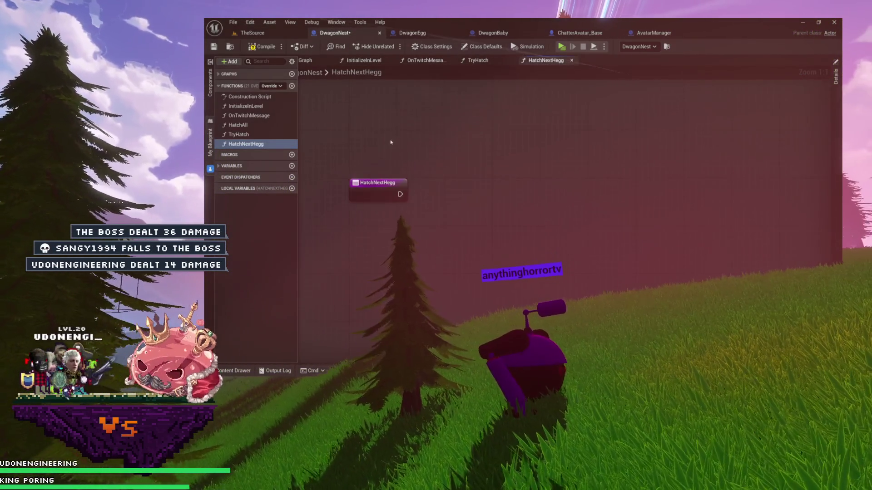
{"action": "key", "text": "F7"}
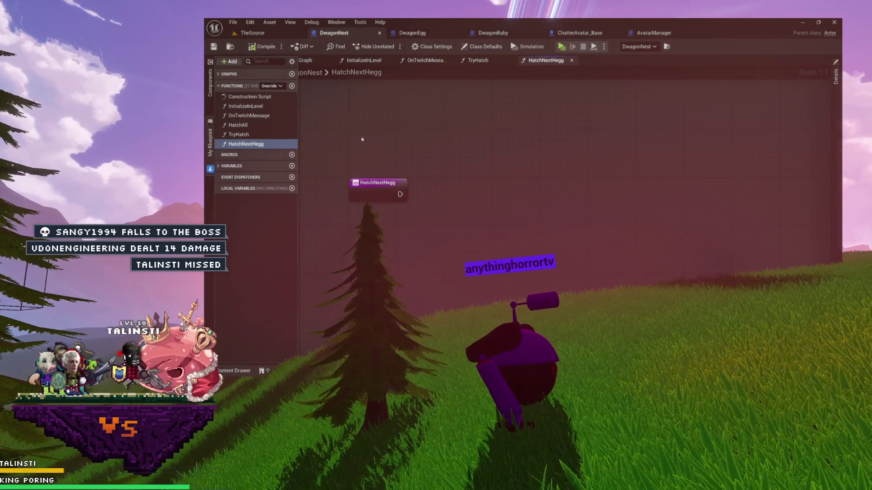
Step: Copy the My Heggs, GET and Hatch nodes from TryHatch into HatchNextHegg and run Hatch from its entry
{"action": "left_click", "coordinate": [480, 61]}
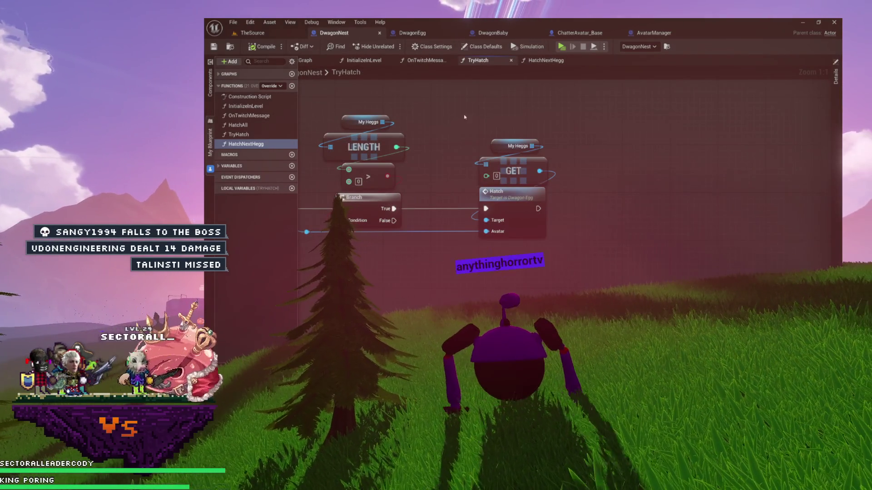
{"action": "left_click_drag", "start_coordinate": [464, 116], "coordinate": [541, 233]}
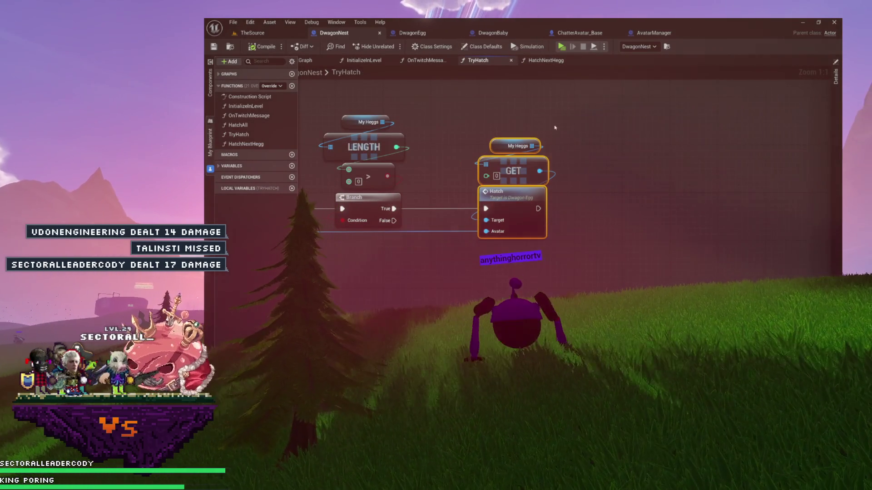
{"action": "left_click", "coordinate": [536, 61]}
{"action": "key", "text": "ctrl+v"}
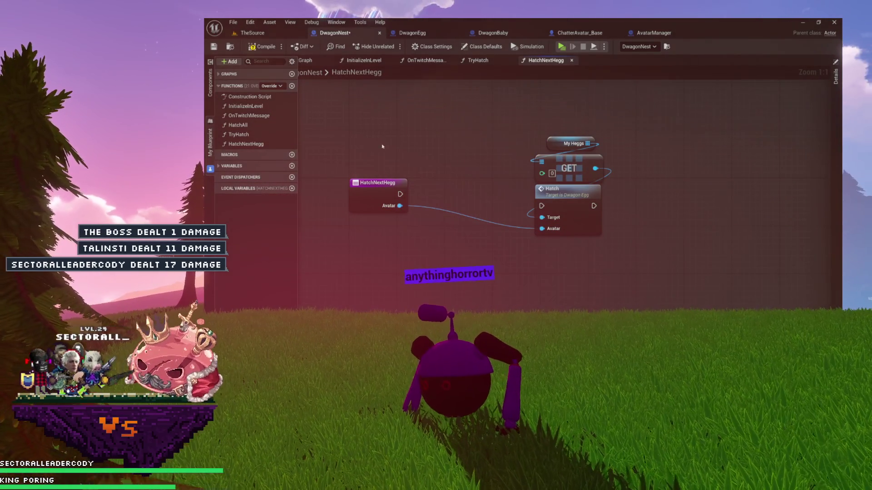
{"action": "mouse_move", "coordinate": [468, 178]}
{"action": "left_mouse_down"}
{"action": "mouse_move", "coordinate": [542, 206]}
{"action": "mouse_move", "coordinate": [548, 195]}
{"action": "mouse_move", "coordinate": [498, 194]}
{"action": "left_mouse_up"}
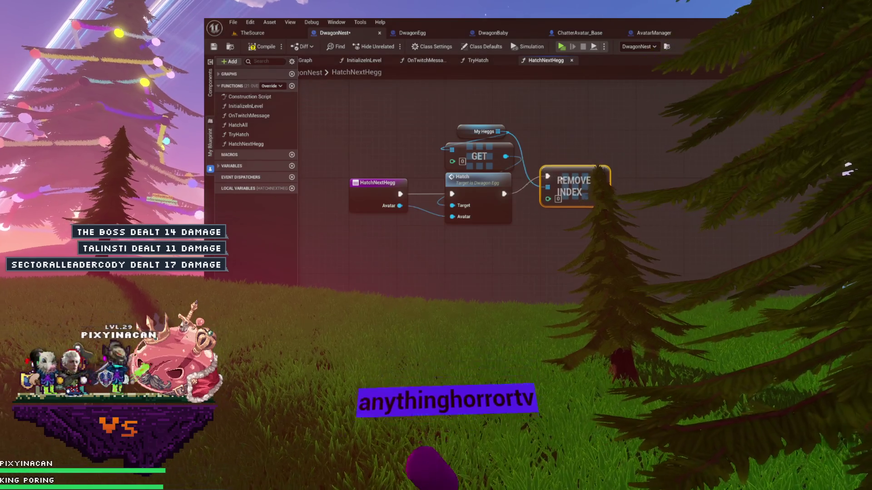
{"action": "mouse_move", "coordinate": [392, 167]}
{"action": "left_mouse_down"}
{"action": "mouse_move", "coordinate": [486, 174]}
{"action": "mouse_move", "coordinate": [483, 197]}
{"action": "left_mouse_up"}
{"action": "left_click", "coordinate": [254, 47]}
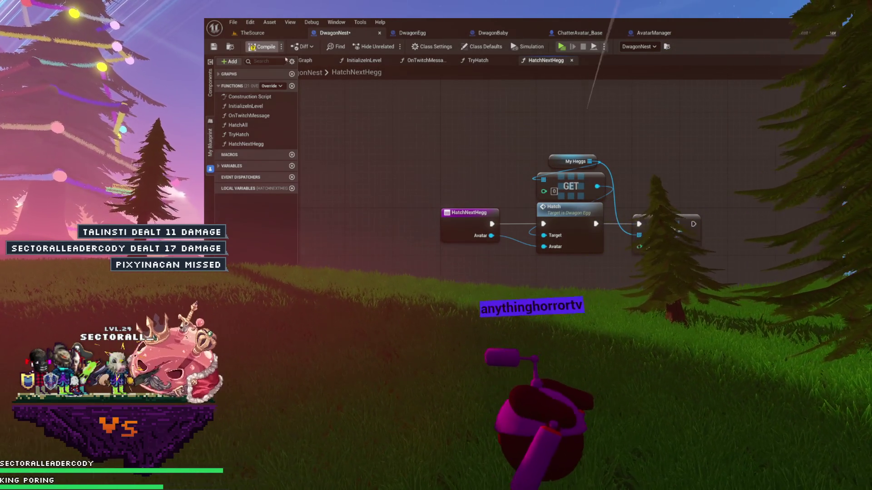
Step: Check the five-node HatchNextHegg graph, including Remove Index 0, and save it
{"action": "mouse_move", "coordinate": [422, 116]}
{"action": "left_mouse_down"}
{"action": "mouse_move", "coordinate": [716, 277]}
{"action": "mouse_move", "coordinate": [591, 205]}
{"action": "left_mouse_up"}
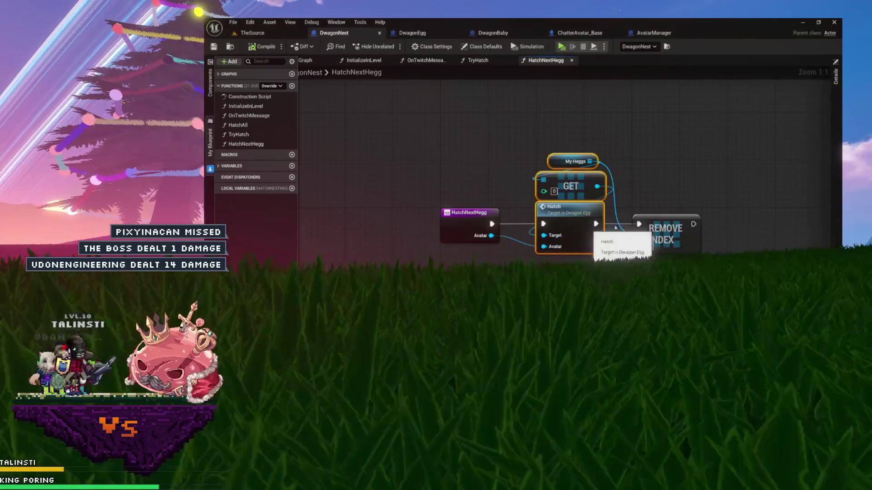
{"action": "left_click_drag", "start_coordinate": [649, 186], "coordinate": [654, 212]}
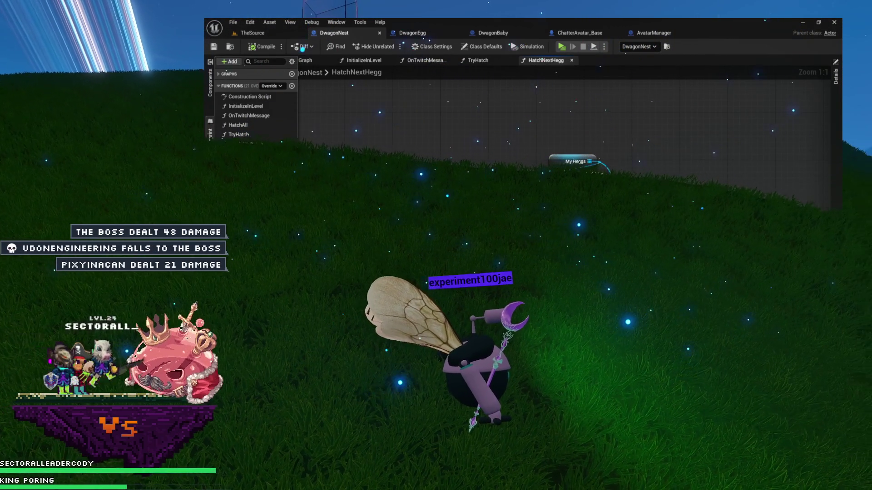
{"action": "key", "text": "ctrl+s"}
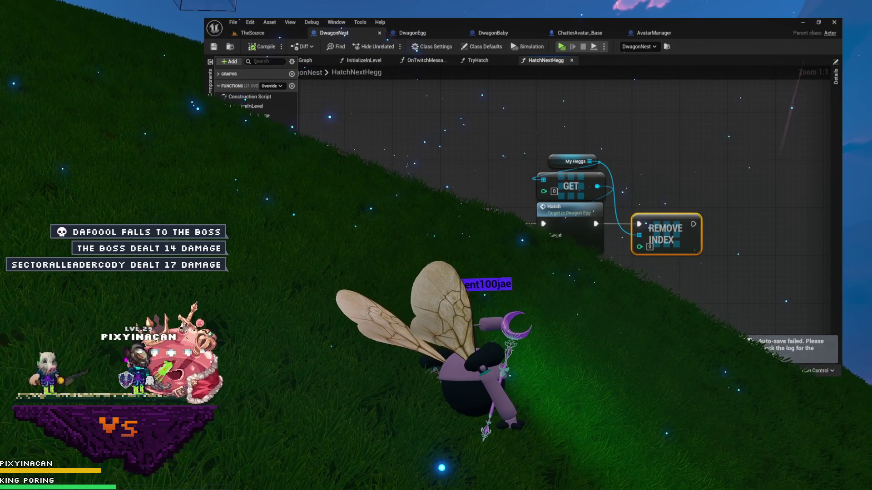
{"action": "left_click_drag", "start_coordinate": [651, 242], "coordinate": [549, 238]}
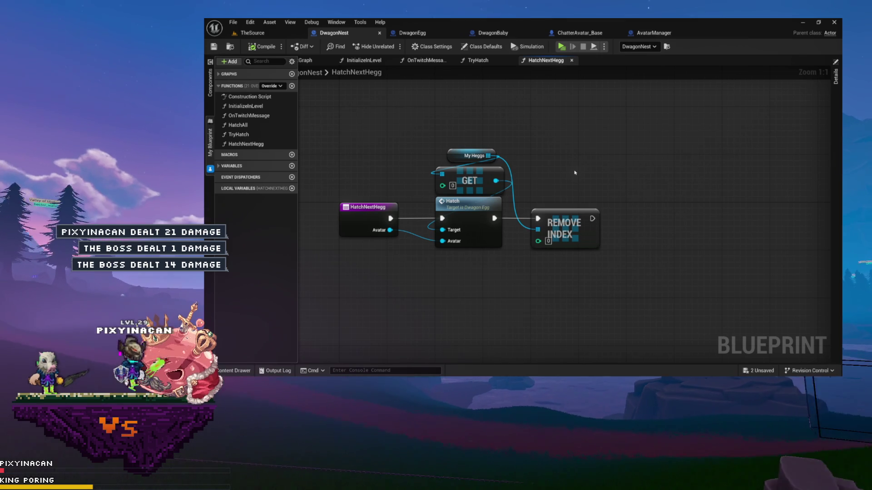
{"action": "mouse_move", "coordinate": [487, 167]}
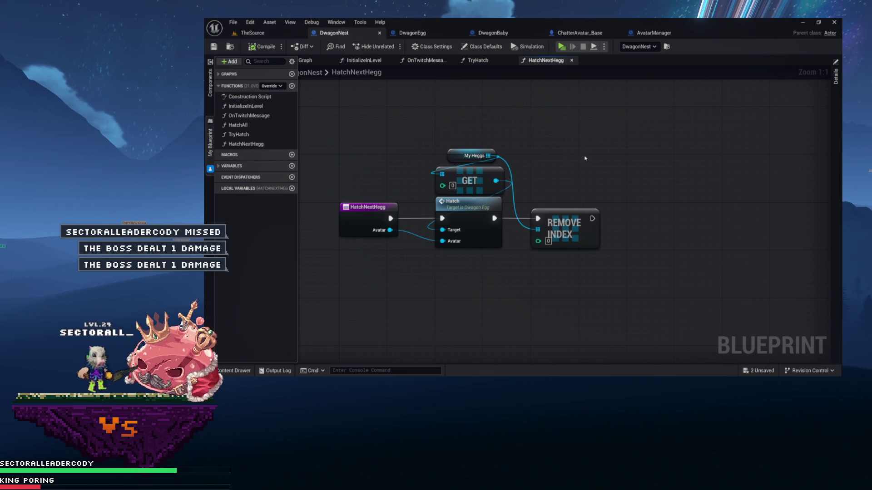
Step: Show HatchNextHegg's Details: a single Chatter Avatar input named Avatar and no outputs
{"action": "mouse_move", "coordinate": [587, 152]}
{"action": "left_mouse_down"}
{"action": "mouse_move", "coordinate": [533, 152]}
{"action": "mouse_move", "coordinate": [568, 157]}
{"action": "left_mouse_up"}
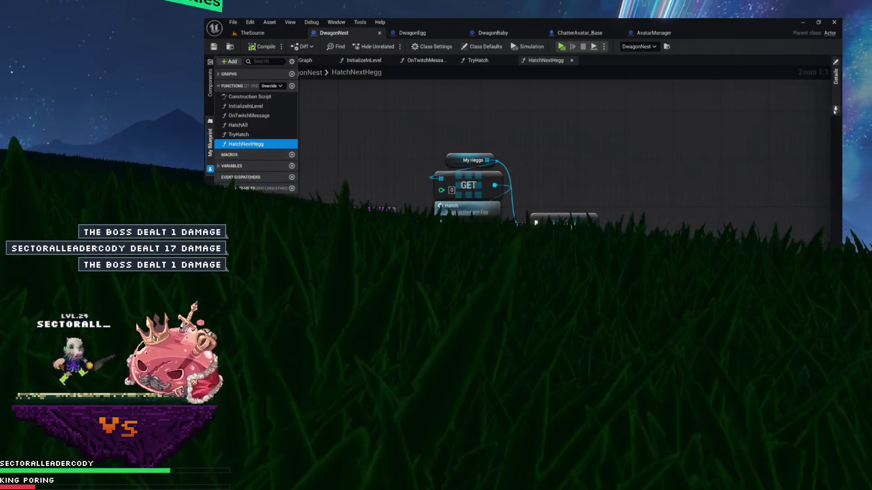
{"action": "left_click", "coordinate": [836, 76]}
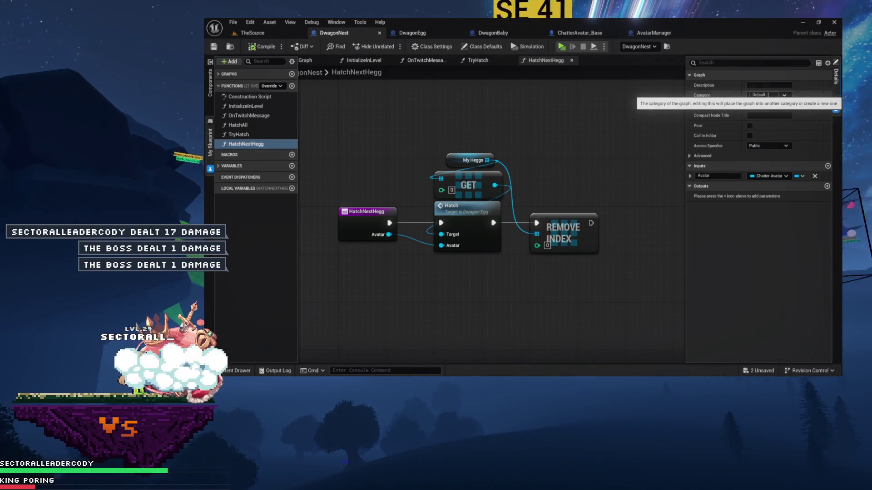
Step: Put HatchNextHegg in a new Hatching category and move HatchAll and TryHatch into it
{"action": "type", "text": "Hat"}
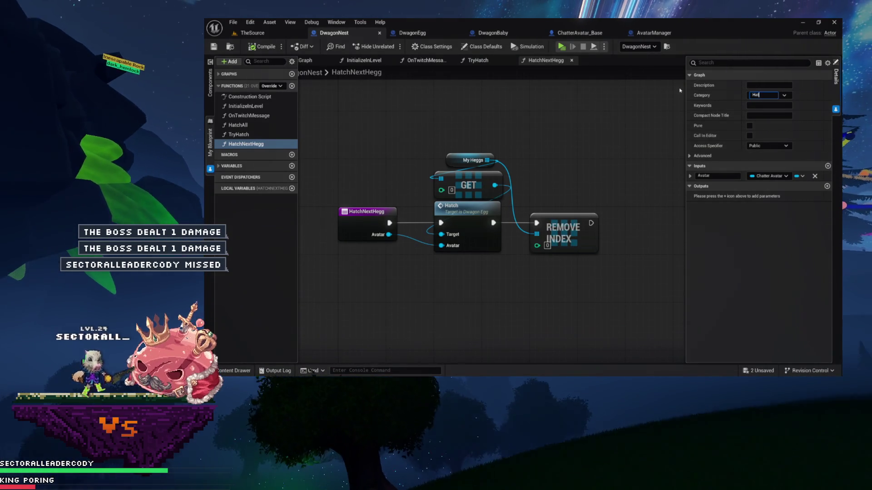
{"action": "type", "text": "c"}
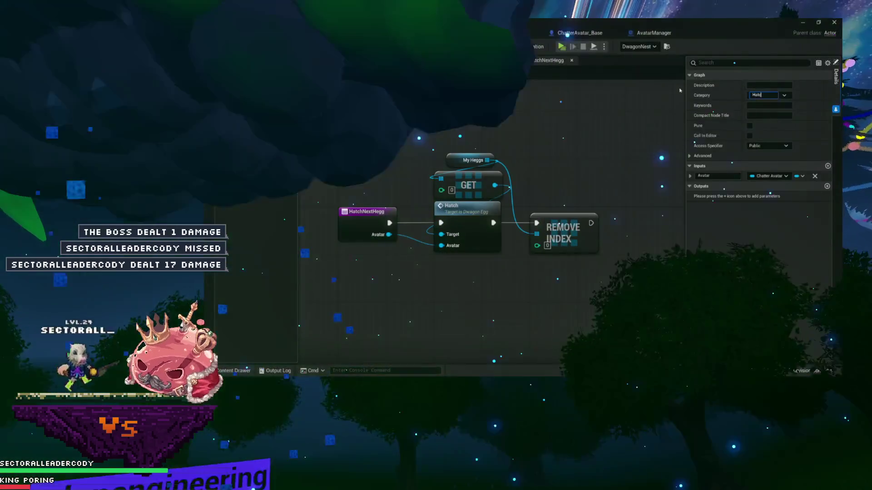
{"action": "type", "text": "hing"}
{"action": "key", "text": "Return"}
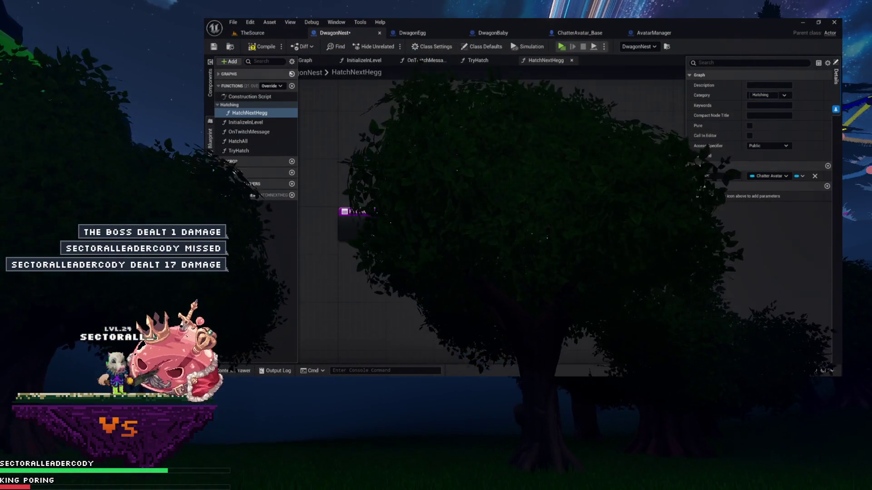
{"action": "left_click_drag", "start_coordinate": [237, 141], "coordinate": [232, 109]}
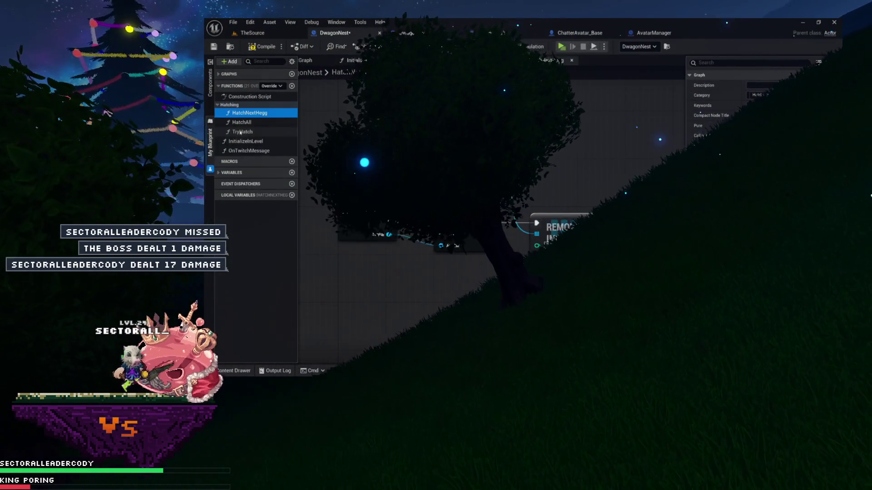
{"action": "double_click", "coordinate": [240, 132]}
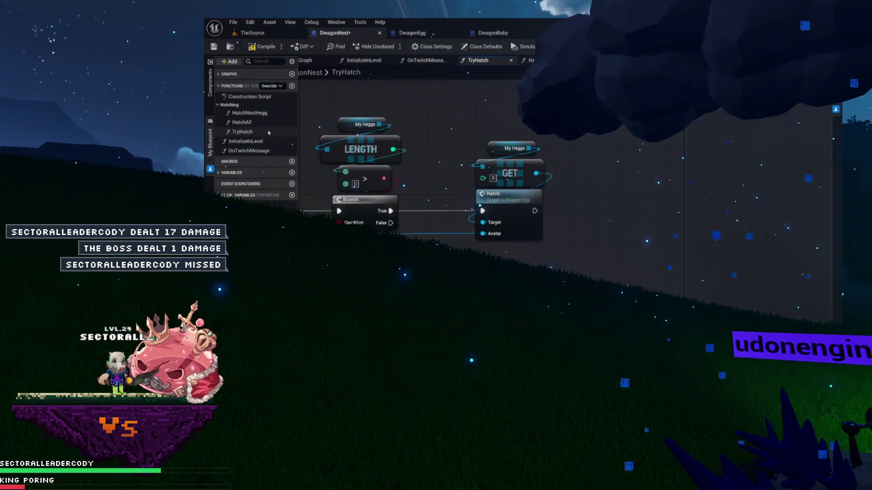
{"action": "left_click_drag", "start_coordinate": [269, 132], "coordinate": [245, 114]}
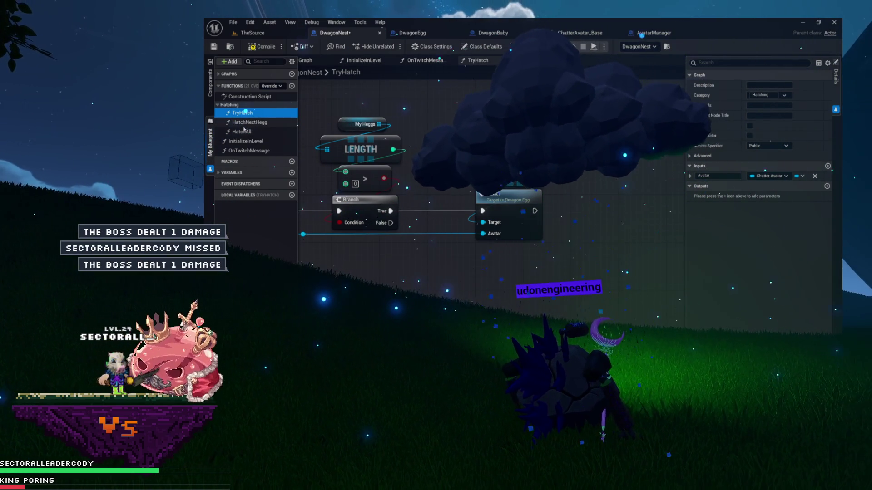
Step: Add a Hatch Next Hegg call to TryHatch beside the Branch, replacing the old Hatch call
{"action": "left_click", "coordinate": [247, 122]}
{"action": "mouse_move", "coordinate": [248, 122]}
{"action": "left_mouse_down"}
{"action": "mouse_move", "coordinate": [345, 213]}
{"action": "mouse_move", "coordinate": [434, 227]}
{"action": "mouse_move", "coordinate": [432, 237]}
{"action": "left_mouse_up"}
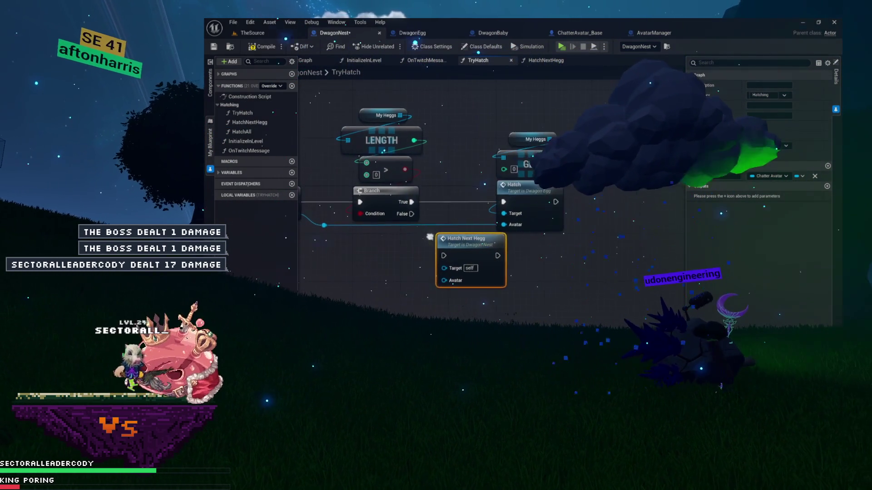
{"action": "left_click_drag", "start_coordinate": [551, 168], "coordinate": [540, 190]}
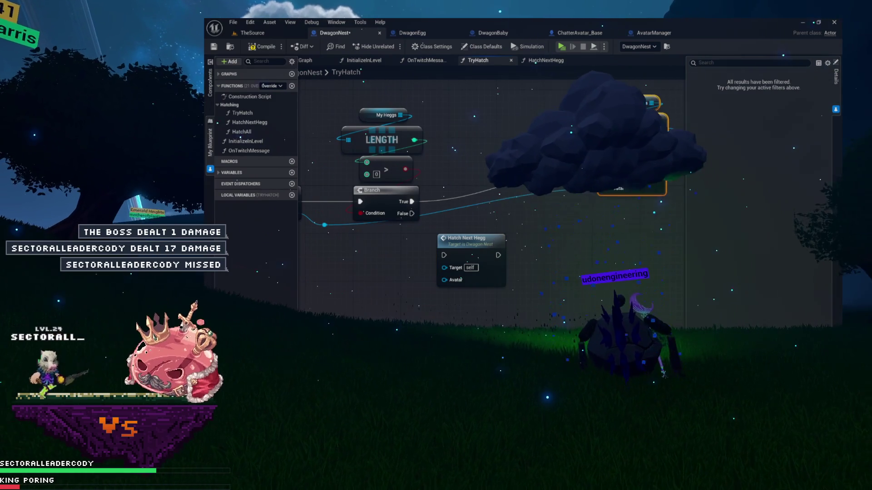
{"action": "left_click", "coordinate": [546, 61]}
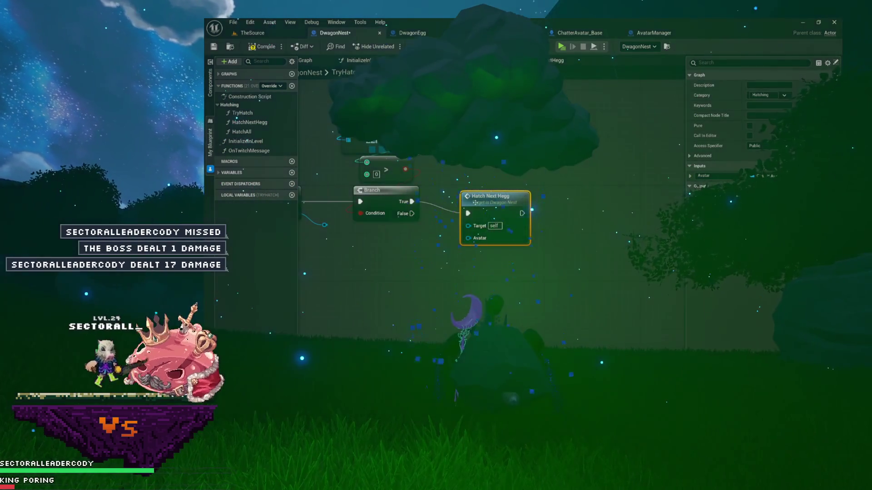
{"action": "left_click_drag", "start_coordinate": [486, 201], "coordinate": [474, 189]}
{"action": "left_click_drag", "start_coordinate": [326, 226], "coordinate": [403, 226]}
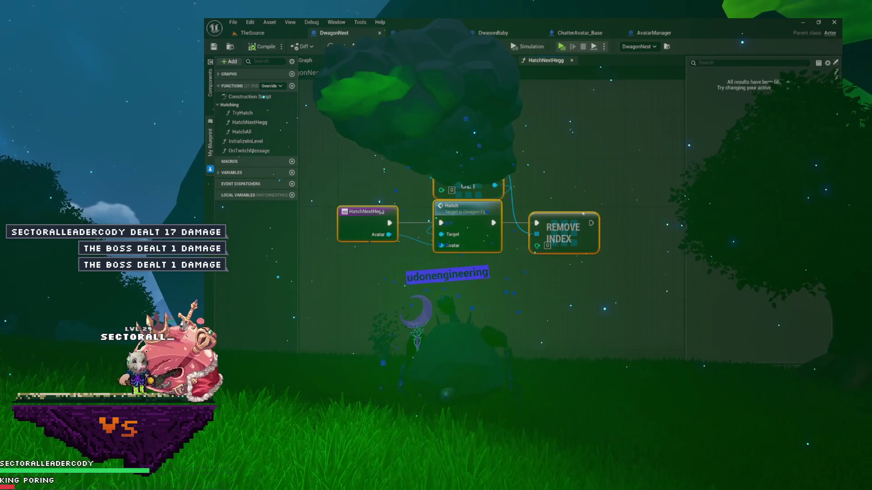
{"action": "mouse_move", "coordinate": [451, 197]}
{"action": "left_mouse_down"}
{"action": "mouse_move", "coordinate": [357, 141]}
{"action": "mouse_move", "coordinate": [429, 161]}
{"action": "left_mouse_up"}
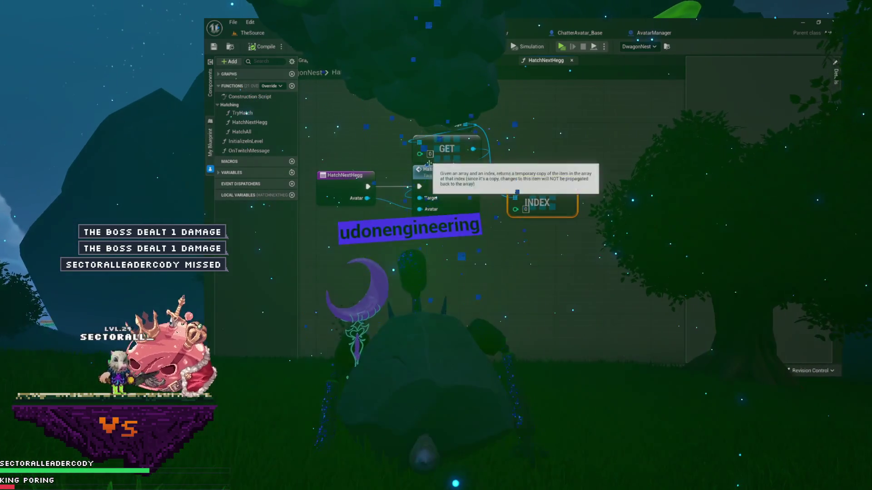
Step: Add a 1.0-second Delay after SpawnActor Dwagon Baby in the DelaySpawnDwagon event
{"action": "double_click", "coordinate": [424, 170]}
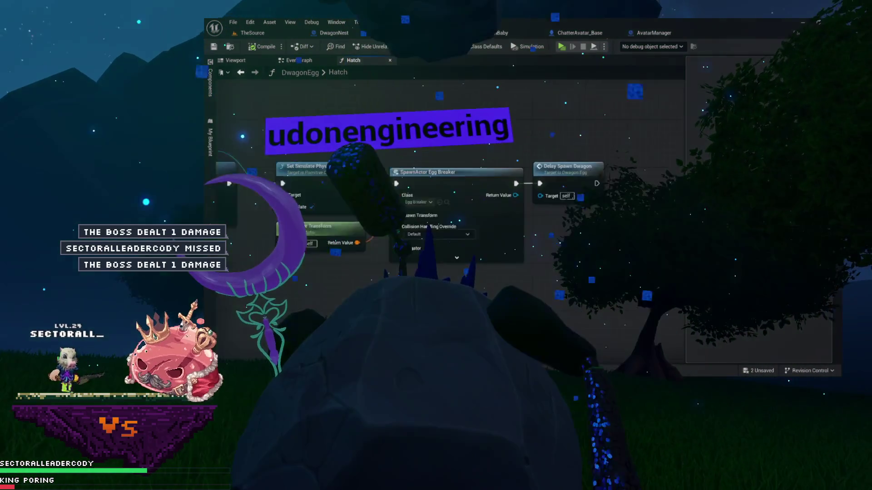
{"action": "double_click", "coordinate": [545, 181]}
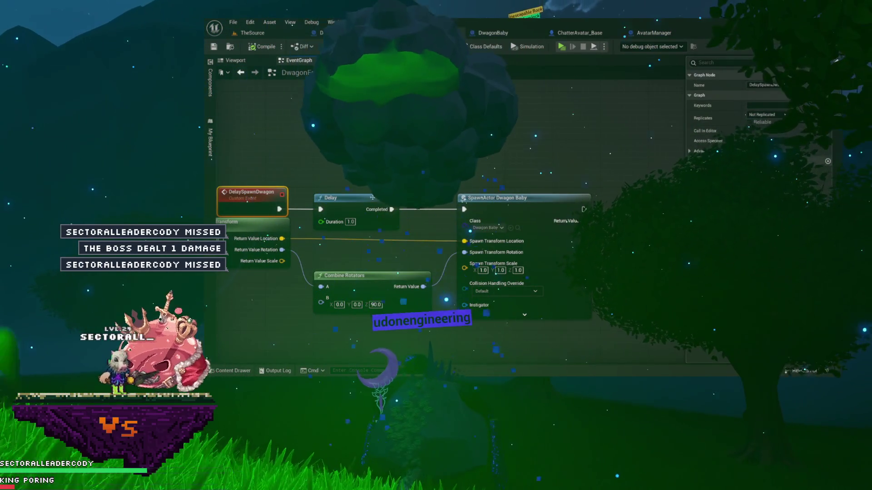
{"action": "left_click", "coordinate": [372, 198]}
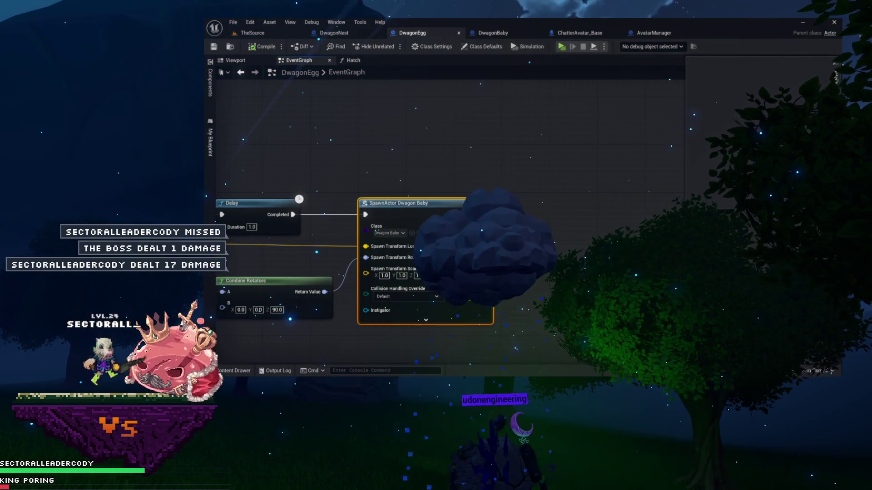
{"action": "left_click_drag", "start_coordinate": [533, 216], "coordinate": [534, 217]}
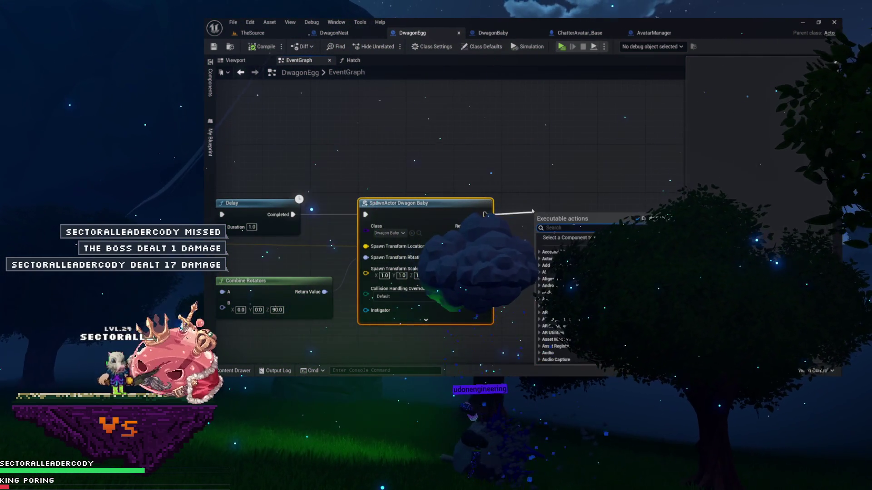
{"action": "type", "text": "delay"}
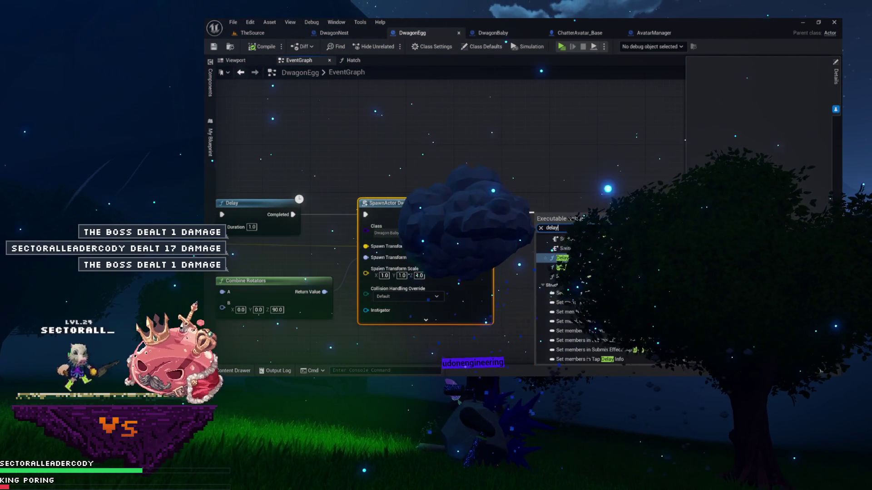
{"action": "key", "text": "Return"}
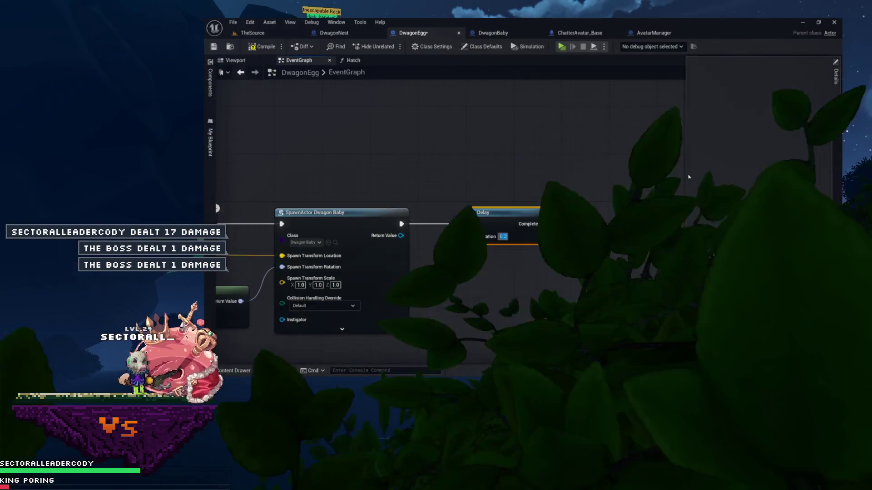
{"action": "type", "text": "1"}
{"action": "key", "text": "Return"}
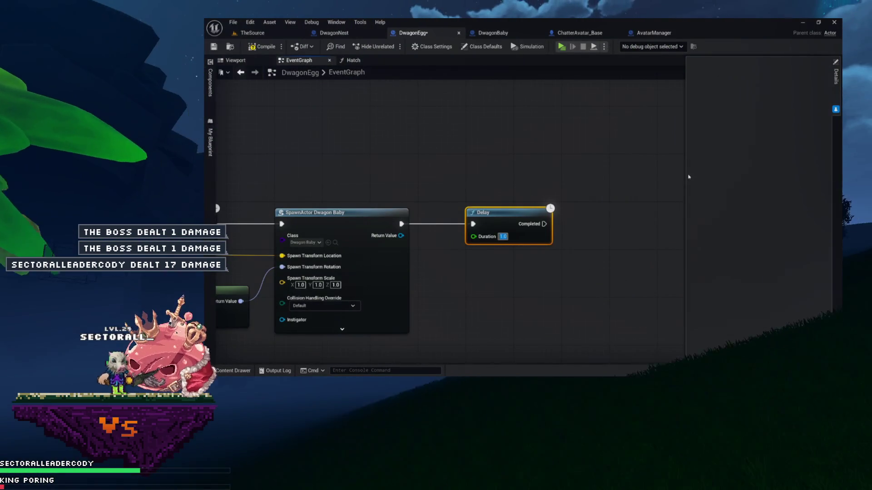
Step: Recentre the graph on the spawn and Delay nodes, then select the Hatch function entry
{"action": "left_click", "coordinate": [522, 159]}
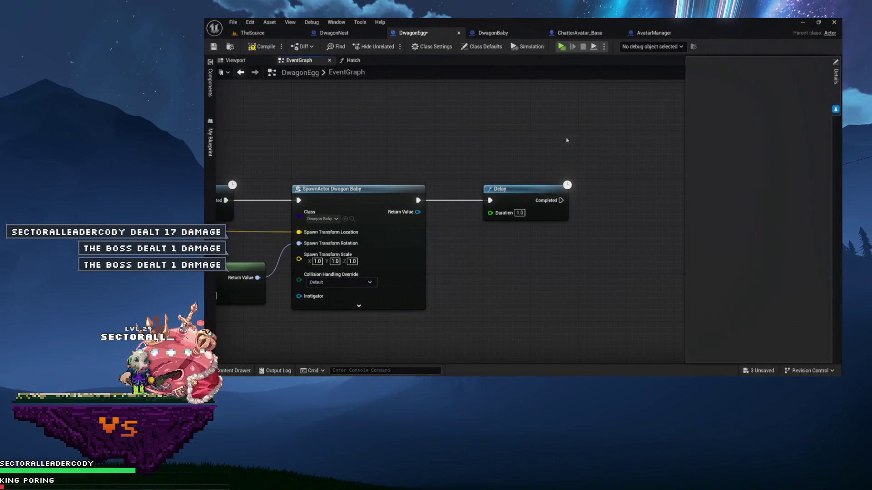
{"action": "left_click_drag", "start_coordinate": [554, 156], "coordinate": [496, 159]}
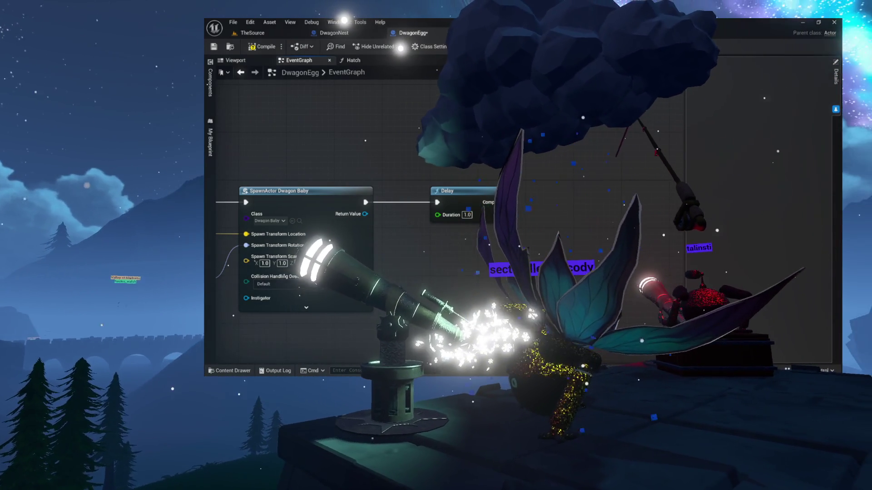
{"action": "mouse_move", "coordinate": [445, 208]}
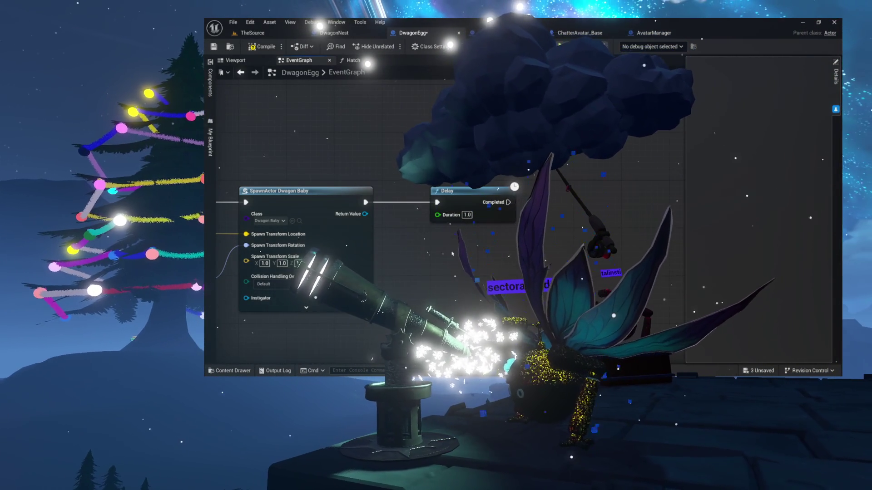
{"action": "left_click_drag", "start_coordinate": [453, 253], "coordinate": [431, 234]}
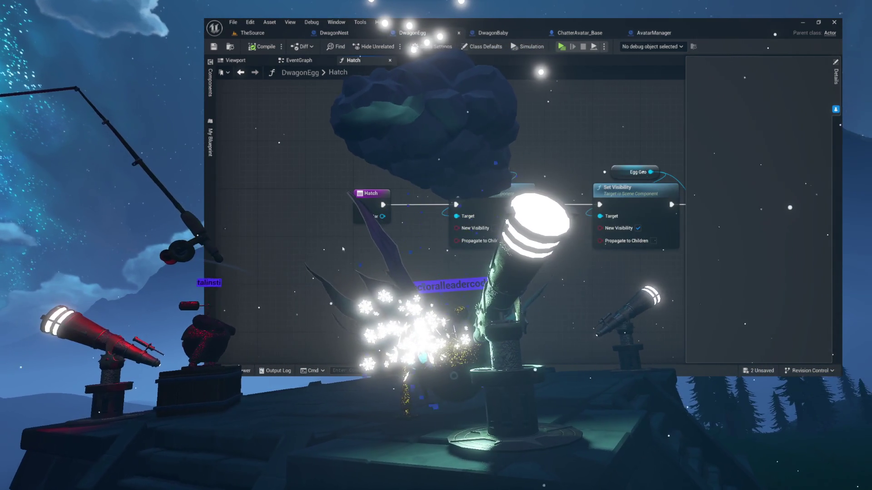
{"action": "left_click_drag", "start_coordinate": [378, 237], "coordinate": [378, 237]}
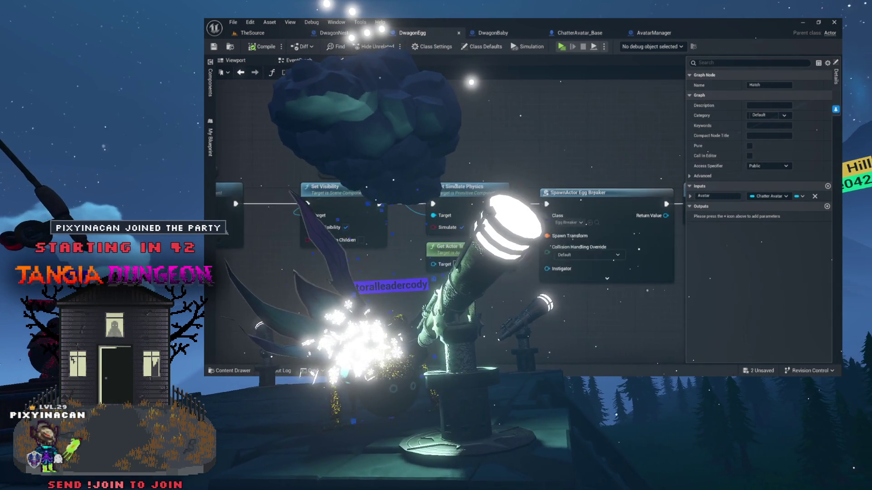
Step: Locate the DwagonBaby asset from SpawnActor Dwagon Baby's class and open its blueprint editor
{"action": "left_click", "coordinate": [454, 215]}
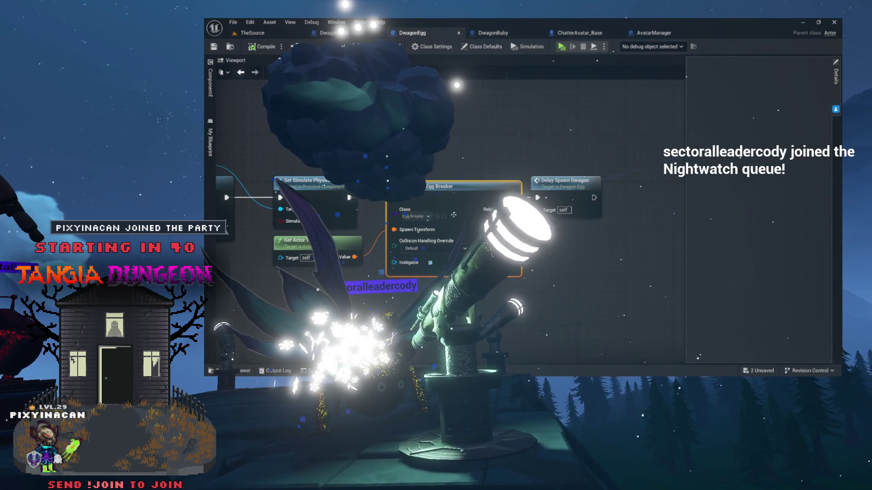
{"action": "double_click", "coordinate": [543, 187]}
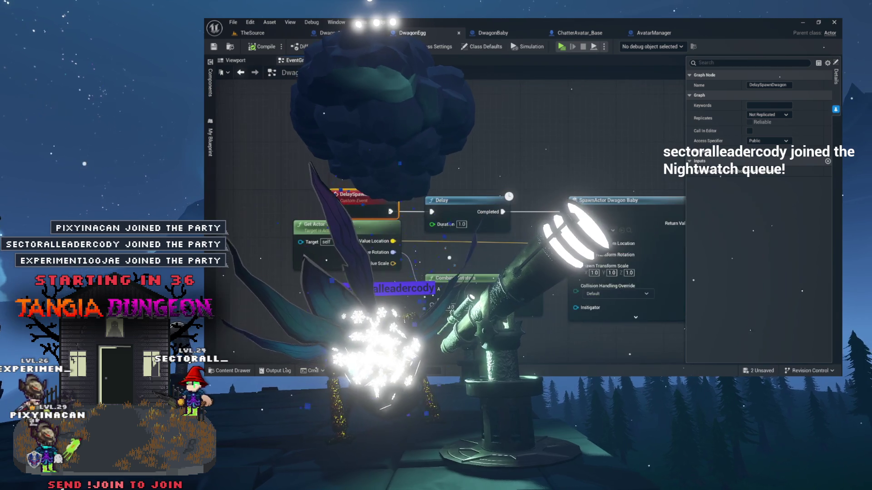
{"action": "scroll", "coordinate": [552, 185], "scroll_direction": "down", "scroll_amount": 2}
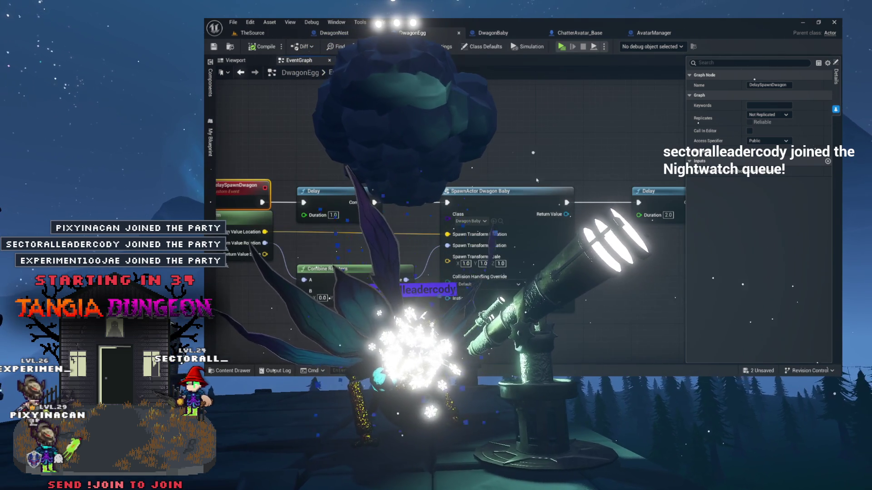
{"action": "left_click", "coordinate": [496, 191]}
{"action": "left_click", "coordinate": [500, 221]}
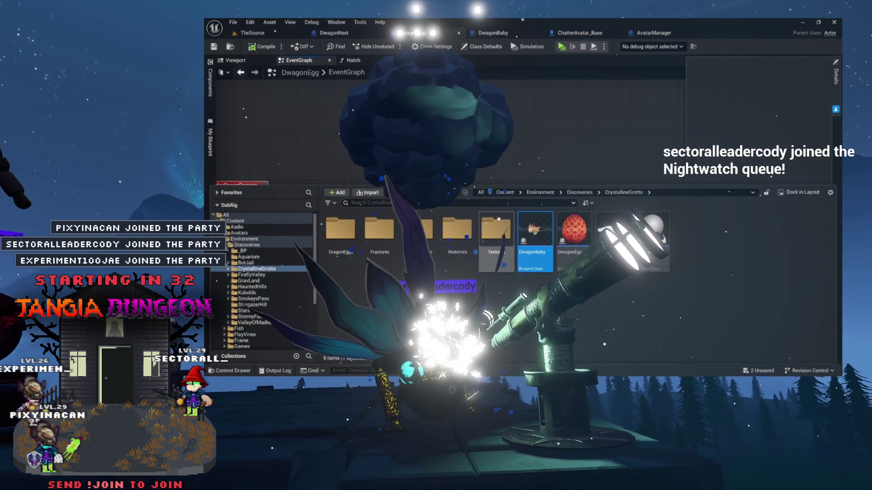
{"action": "double_click", "coordinate": [529, 247]}
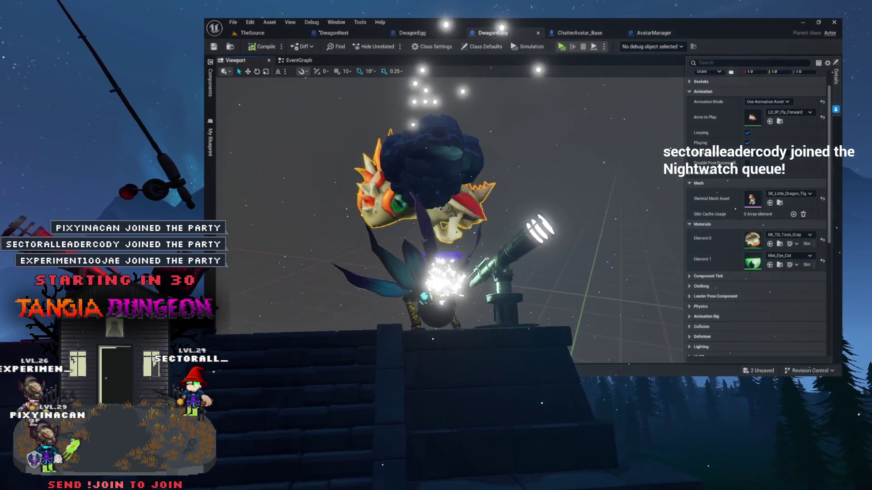
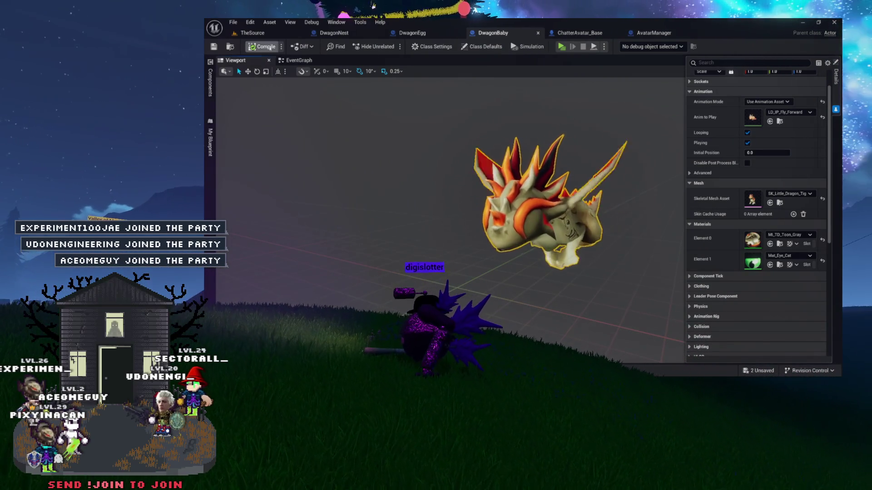
Step: Select all three default event nodes in DwagonBaby's EventGraph and delete them
{"action": "key", "text": "ctrl+space"}
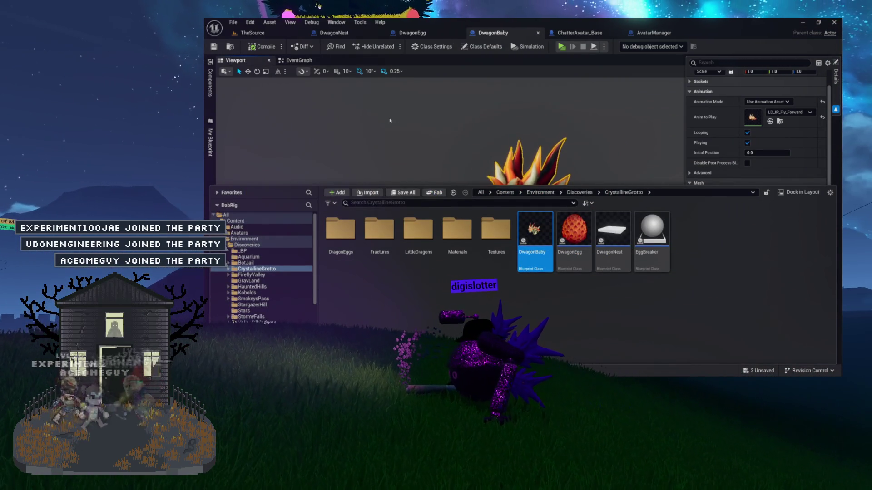
{"action": "left_click", "coordinate": [293, 59]}
{"action": "key", "text": "ctrl+a"}
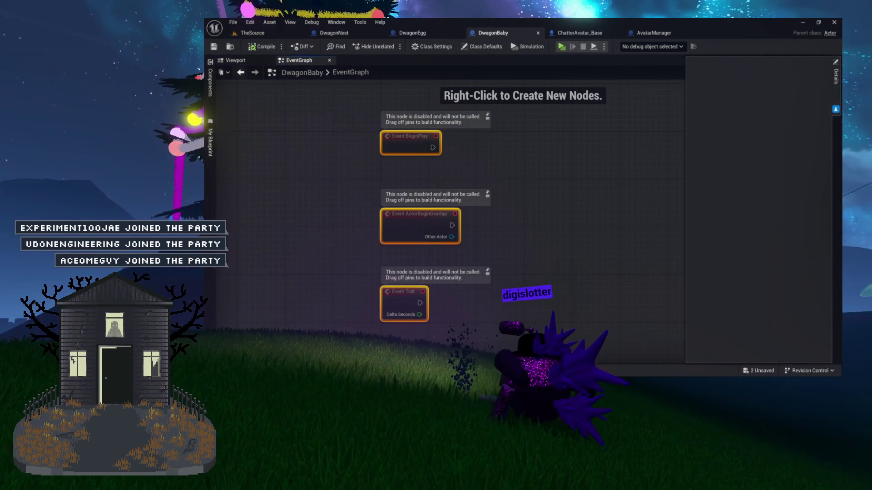
{"action": "key", "text": "Delete"}
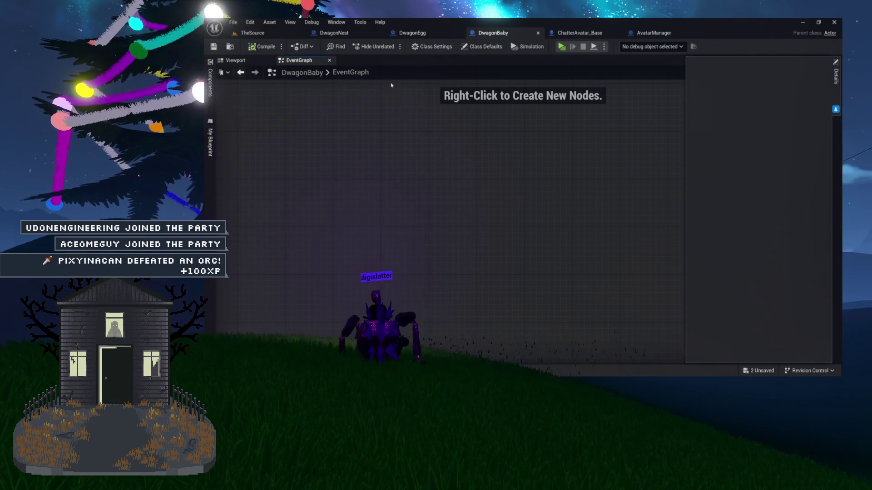
{"action": "mouse_move", "coordinate": [210, 138]}
{"action": "type", "text": "Ava"}
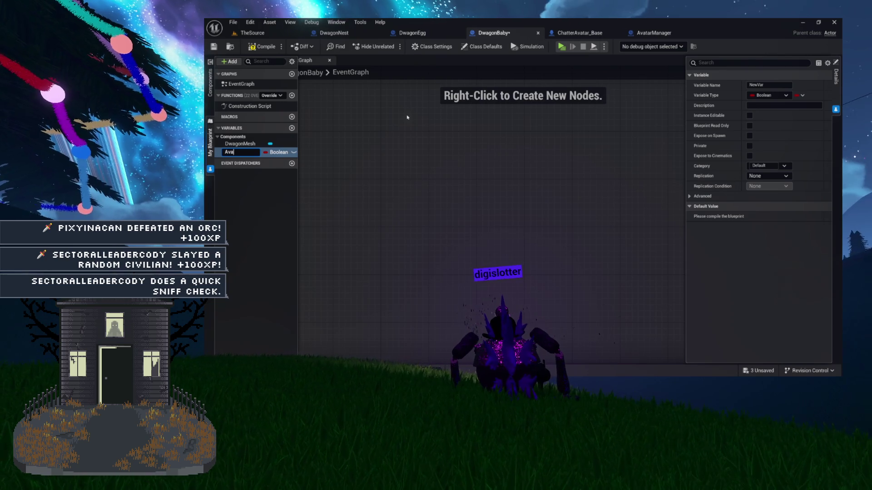
Step: Name the variable AvatarToFollow, make it a Chatter Avatar Base reference, and expose it on spawn
{"action": "type", "text": "tar"}
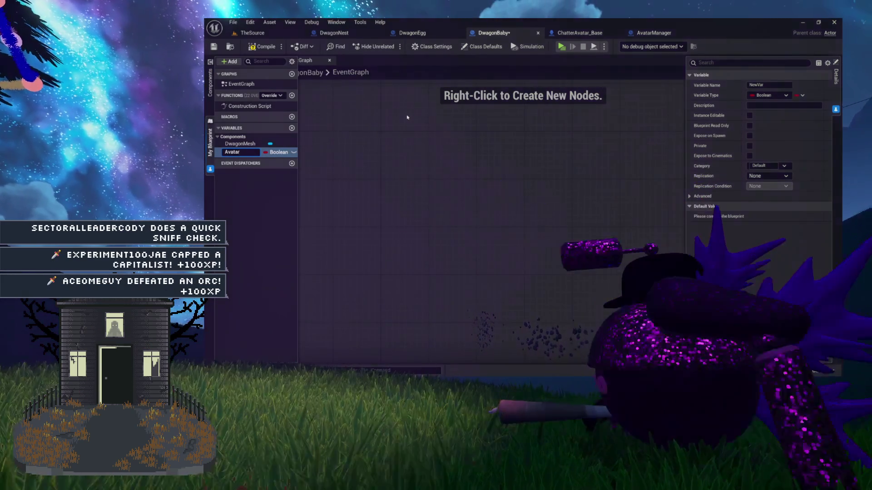
{"action": "type", "text": "ToFollow"}
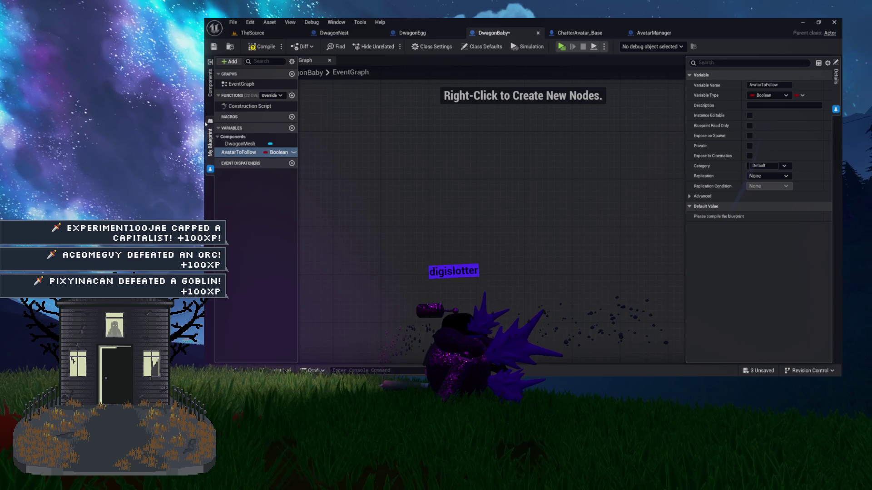
{"action": "left_click", "coordinate": [275, 152]}
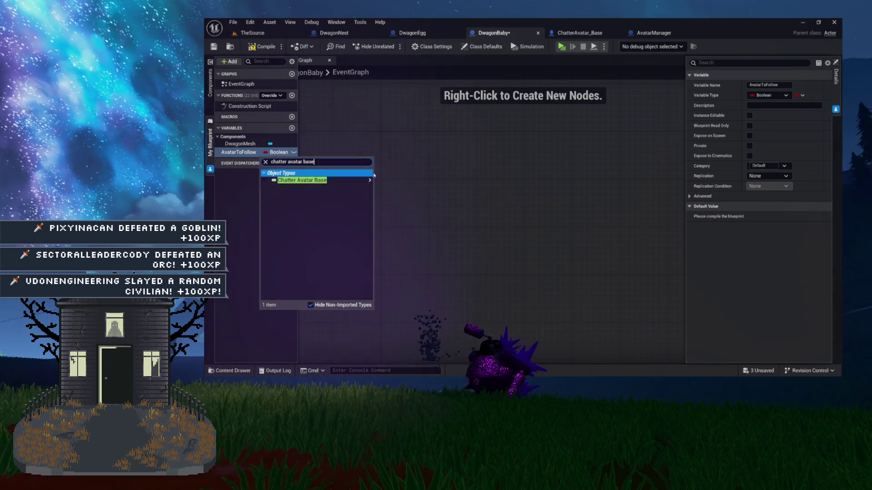
{"action": "mouse_move", "coordinate": [318, 180]}
{"action": "left_click", "coordinate": [384, 184]}
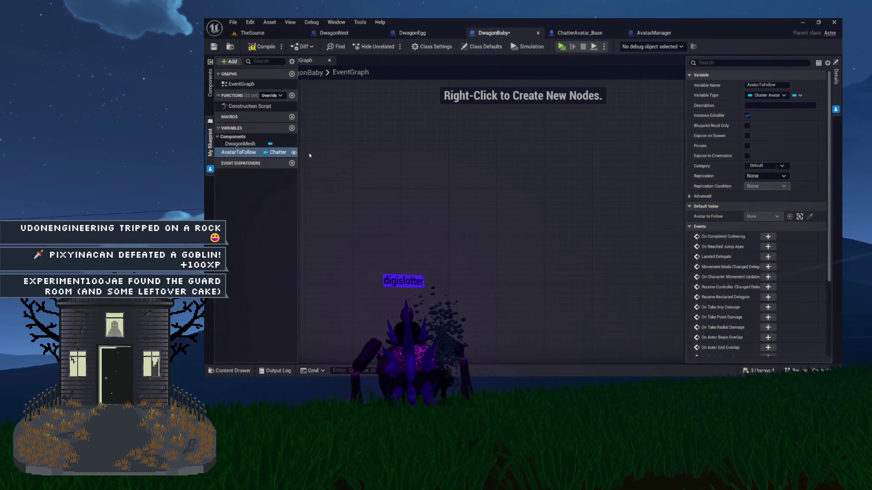
{"action": "left_click", "coordinate": [747, 136]}
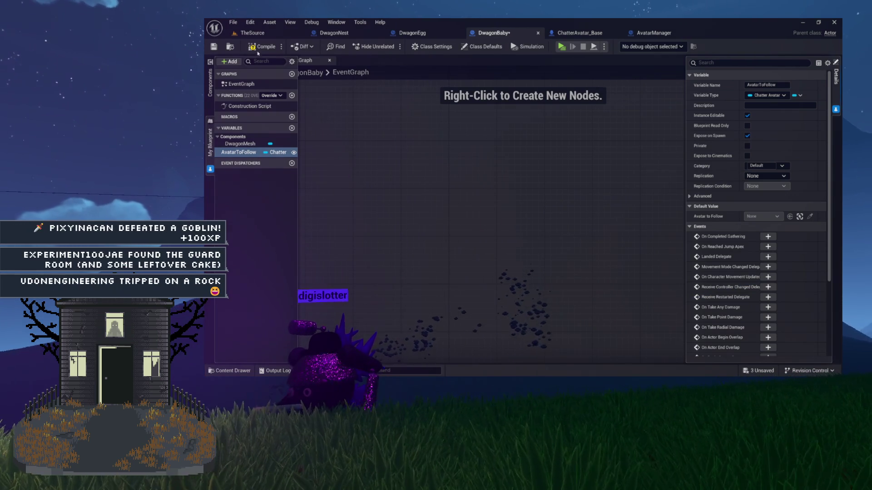
{"action": "left_click", "coordinate": [355, 36]}
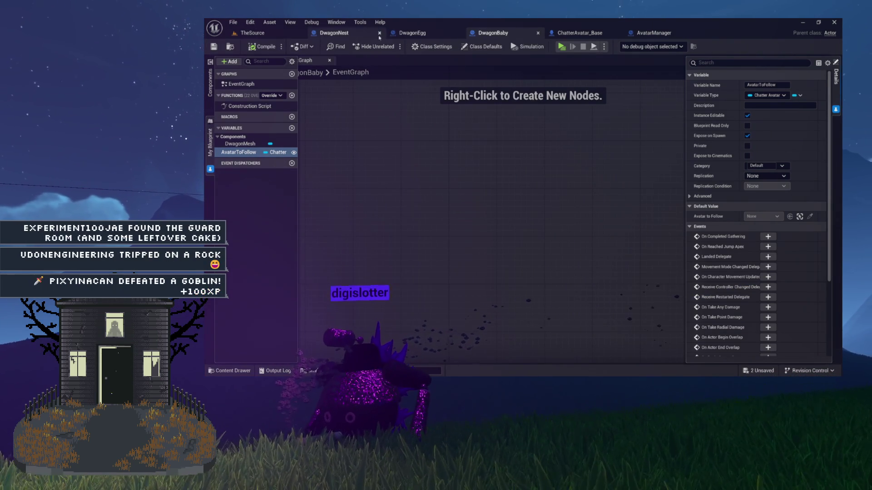
Step: Refresh the SpawnActor Dwagon Baby node in DwagonEgg's event graph to show its new pins
{"action": "left_click", "coordinate": [421, 34]}
{"action": "scroll", "coordinate": [505, 172], "scroll_direction": "up", "scroll_amount": 2}
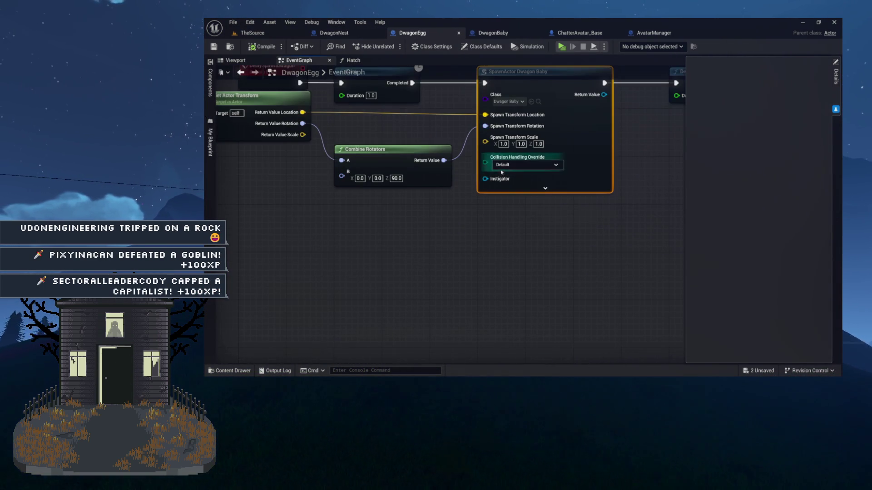
{"action": "right_click", "coordinate": [557, 112]}
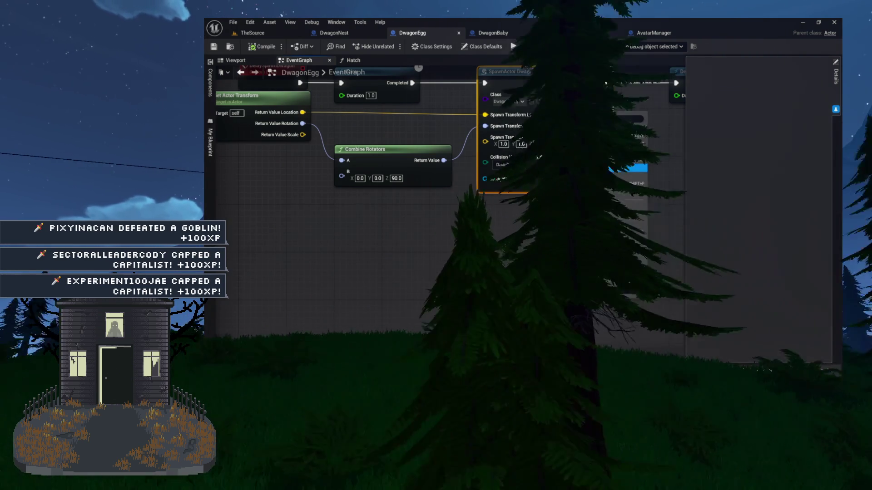
{"action": "left_click", "coordinate": [605, 169]}
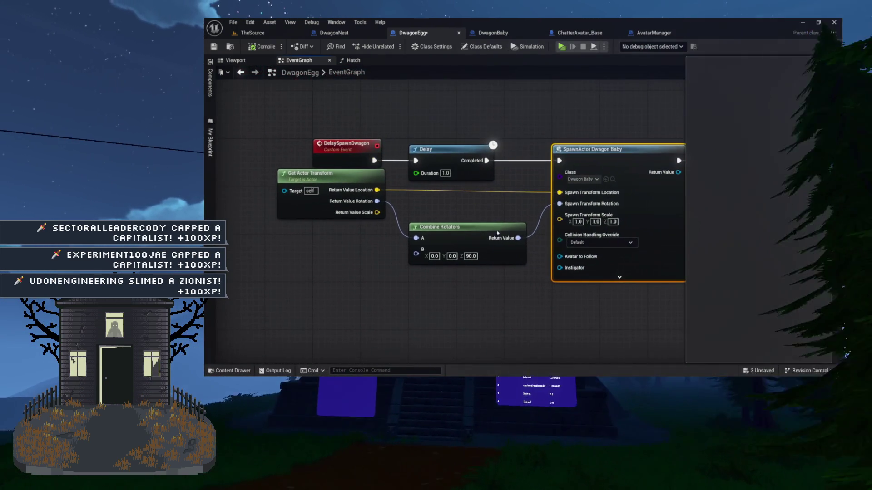
Step: Wire Avatar to Follow from the DelaySpawnDwagon event into the spawn node and compile DwagonEgg
{"action": "left_click", "coordinate": [348, 61]}
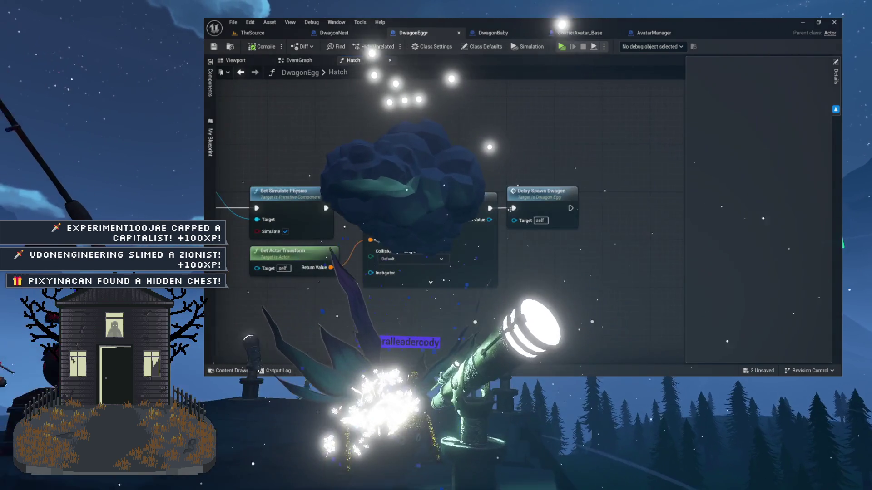
{"action": "double_click", "coordinate": [532, 214]}
{"action": "left_click_drag", "start_coordinate": [532, 214], "coordinate": [396, 164]}
{"action": "mouse_move", "coordinate": [575, 267]}
{"action": "left_mouse_down"}
{"action": "mouse_move", "coordinate": [371, 178]}
{"action": "mouse_move", "coordinate": [370, 208]}
{"action": "left_mouse_up"}
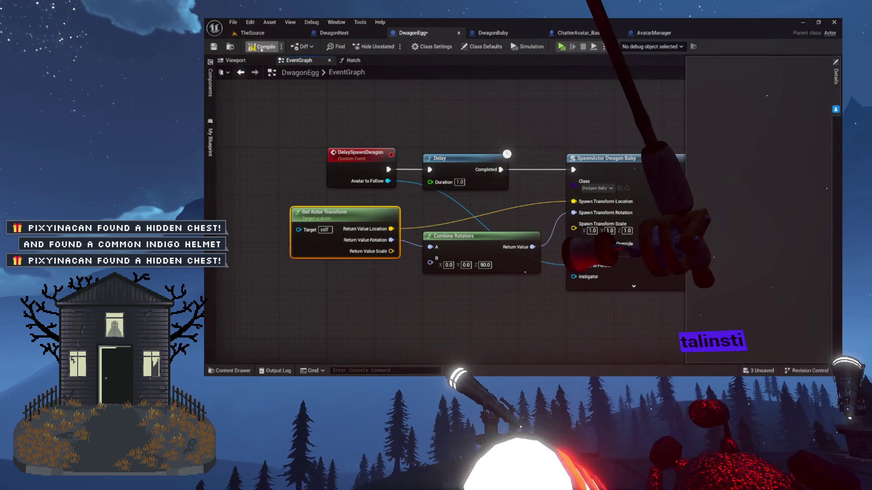
{"action": "left_click", "coordinate": [262, 47]}
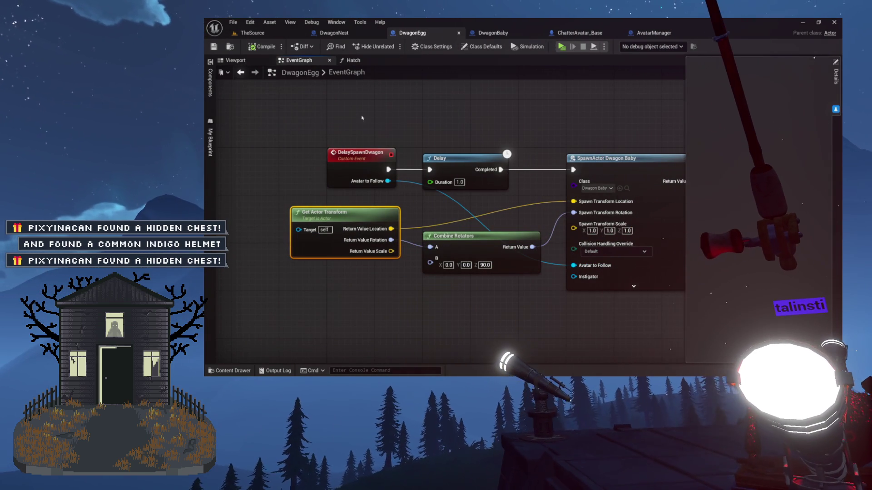
{"action": "mouse_move", "coordinate": [492, 249]}
{"action": "left_mouse_down"}
{"action": "mouse_move", "coordinate": [384, 249]}
{"action": "mouse_move", "coordinate": [446, 234]}
{"action": "left_mouse_up"}
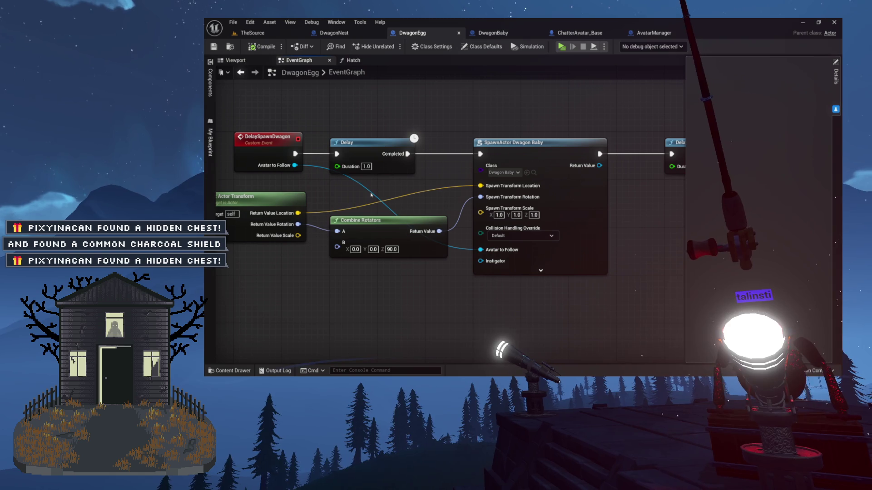
{"action": "left_click", "coordinate": [354, 60]}
Step: In Hatch, connect a Get Avatar node to Delay Spawn Dwagon's Avatar to Follow and compile
{"action": "mouse_move", "coordinate": [468, 171]}
{"action": "left_mouse_down"}
{"action": "mouse_move", "coordinate": [475, 191]}
{"action": "mouse_move", "coordinate": [298, 203]}
{"action": "mouse_move", "coordinate": [155, 197]}
{"action": "left_mouse_up"}
{"action": "mouse_move", "coordinate": [561, 194]}
{"action": "left_mouse_down"}
{"action": "mouse_move", "coordinate": [603, 213]}
{"action": "mouse_move", "coordinate": [584, 318]}
{"action": "mouse_move", "coordinate": [562, 292]}
{"action": "left_mouse_up"}
{"action": "type", "text": "get avatar"}
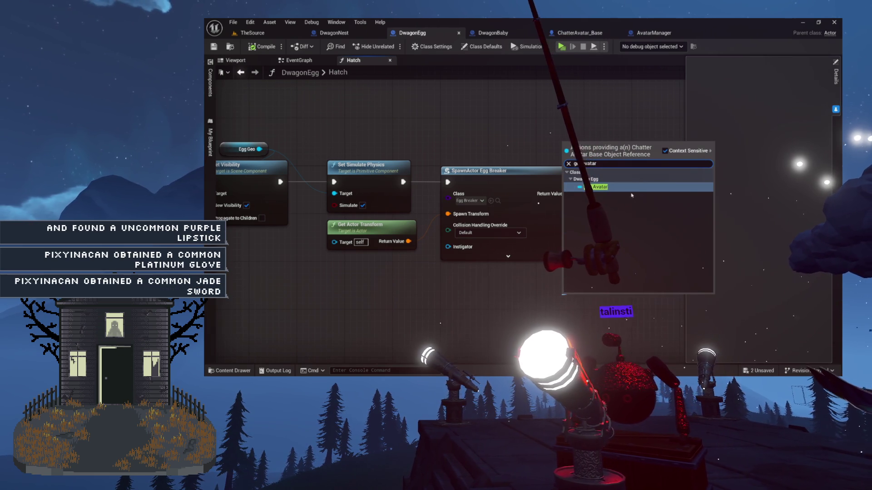
{"action": "key", "text": "Return"}
{"action": "left_click_drag", "start_coordinate": [580, 294], "coordinate": [605, 245]}
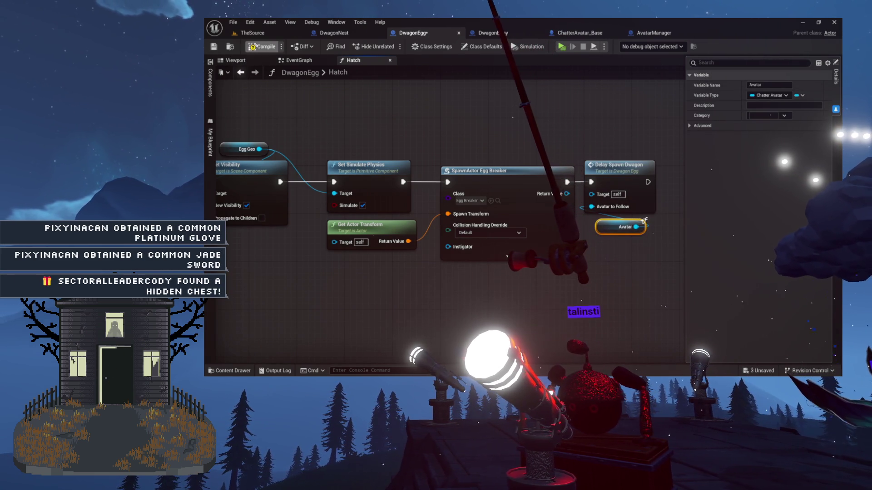
{"action": "left_click", "coordinate": [257, 46]}
Step: Pan between the Hatch and event graphs and jump to the DelaySpawnDwagon event definition
{"action": "left_click_drag", "start_coordinate": [427, 183], "coordinate": [302, 167]}
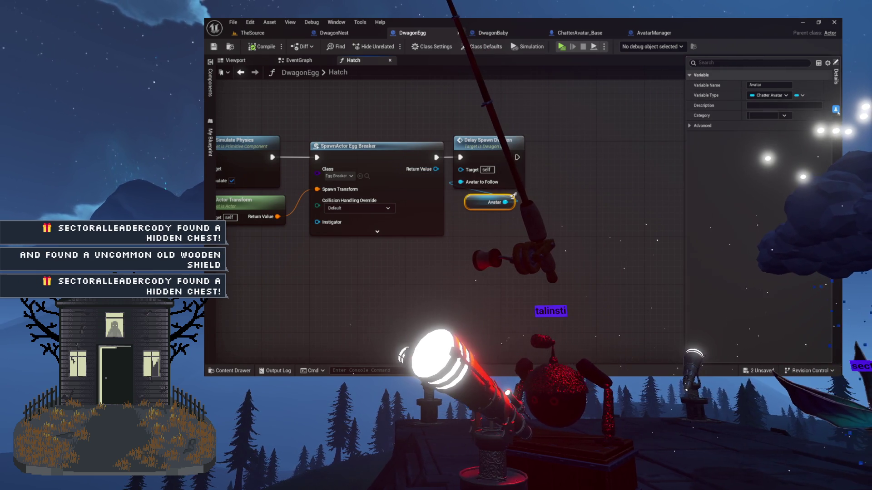
{"action": "left_click", "coordinate": [590, 273]}
{"action": "left_click_drag", "start_coordinate": [318, 137], "coordinate": [388, 125]}
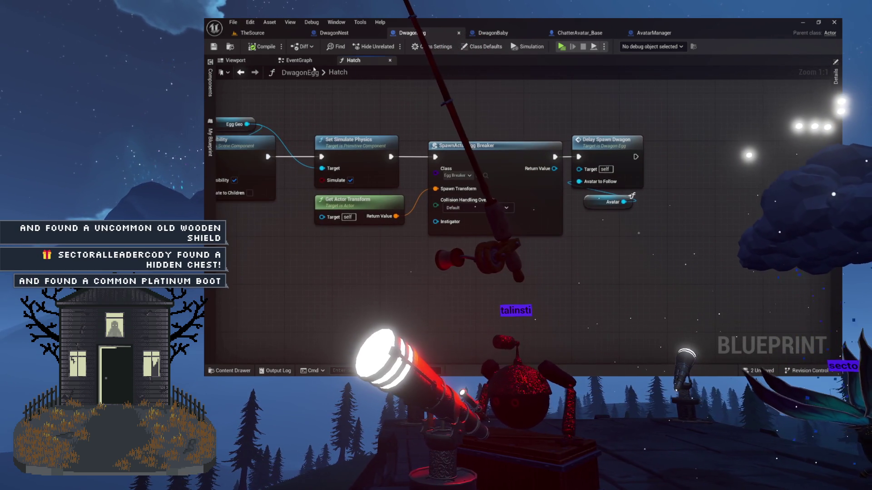
{"action": "left_click", "coordinate": [296, 60]}
{"action": "mouse_move", "coordinate": [554, 130]}
{"action": "left_mouse_down"}
{"action": "mouse_move", "coordinate": [586, 168]}
{"action": "mouse_move", "coordinate": [597, 158]}
{"action": "left_mouse_up"}
{"action": "left_click", "coordinate": [363, 62]}
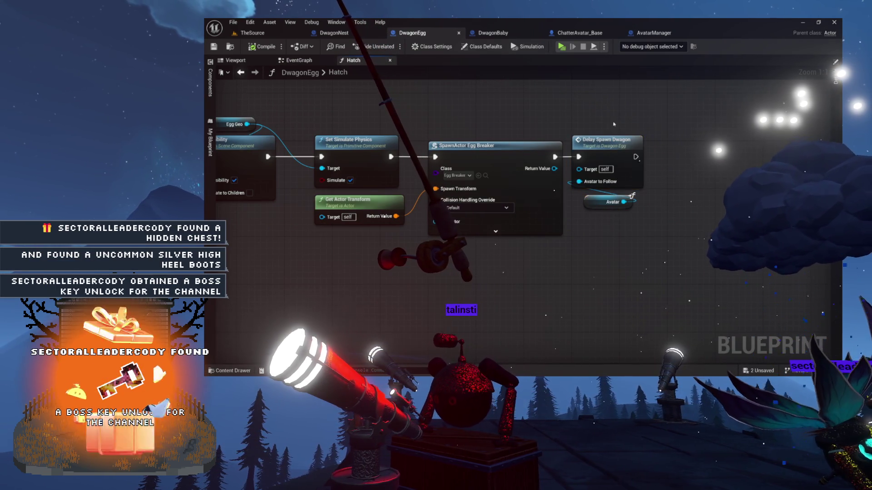
{"action": "double_click", "coordinate": [635, 156]}
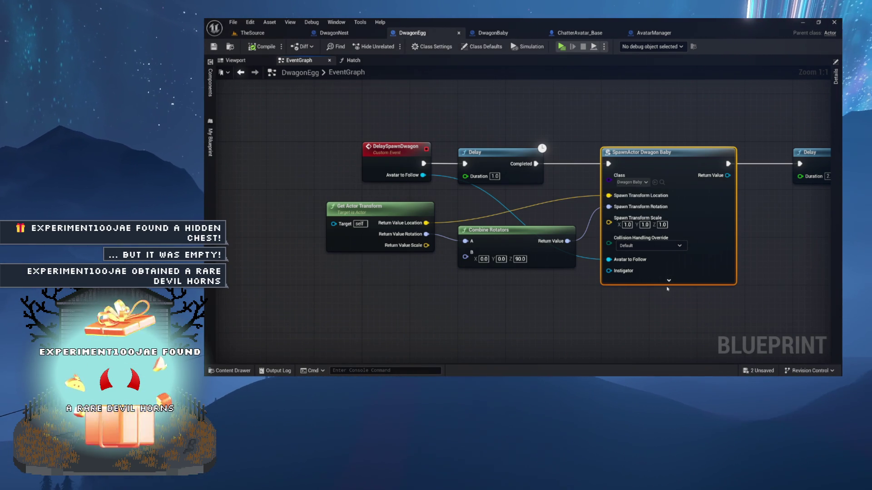
Step: Move Get Actor Transform up and left in the event graph and save DwagonEgg
{"action": "left_click_drag", "start_coordinate": [576, 303], "coordinate": [500, 307]}
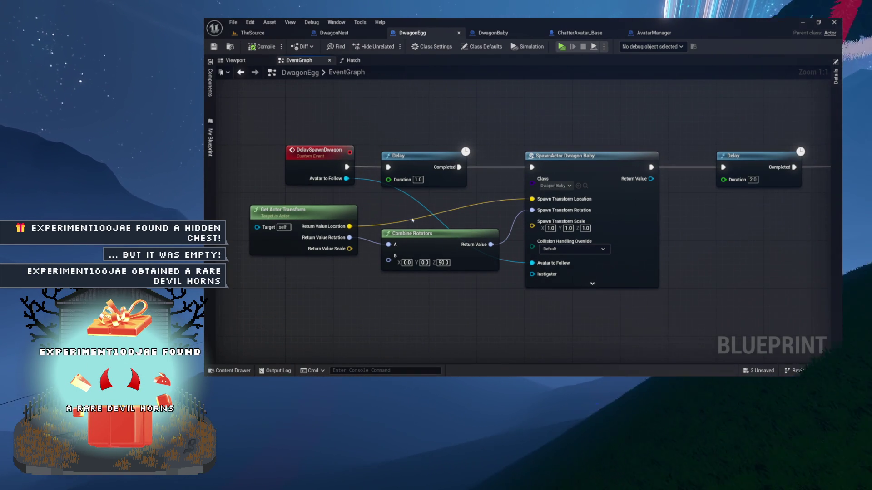
{"action": "mouse_move", "coordinate": [270, 215]}
{"action": "left_mouse_down"}
{"action": "mouse_move", "coordinate": [269, 195]}
{"action": "mouse_move", "coordinate": [236, 196]}
{"action": "mouse_move", "coordinate": [242, 184]}
{"action": "mouse_move", "coordinate": [394, 184]}
{"action": "mouse_move", "coordinate": [352, 184]}
{"action": "left_mouse_up"}
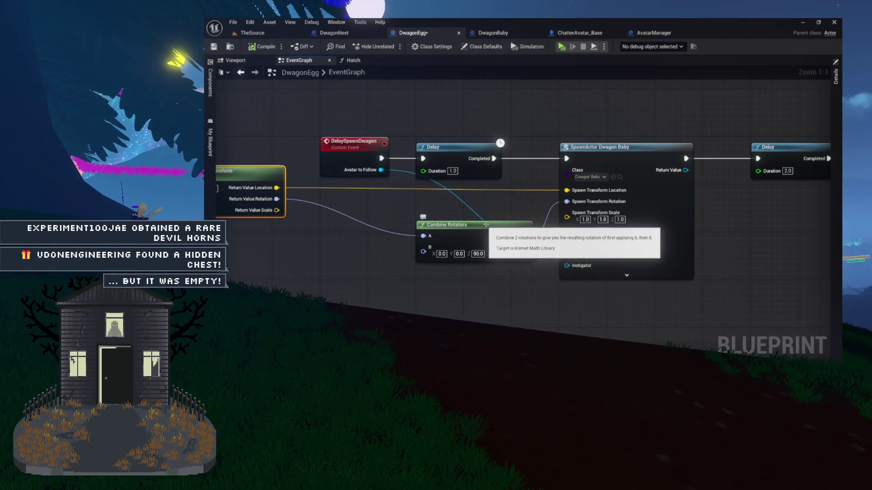
{"action": "left_click_drag", "start_coordinate": [506, 200], "coordinate": [504, 229]}
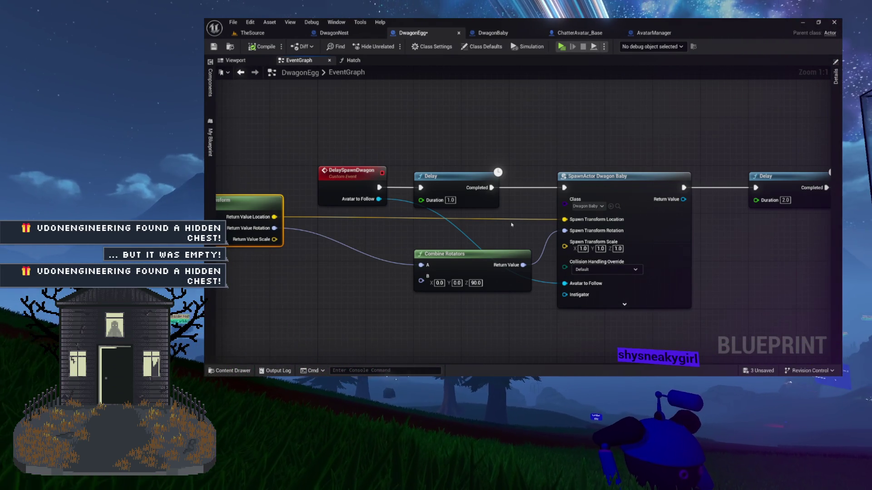
{"action": "left_click_drag", "start_coordinate": [508, 224], "coordinate": [445, 215]}
{"action": "key", "text": "ctrl+s"}
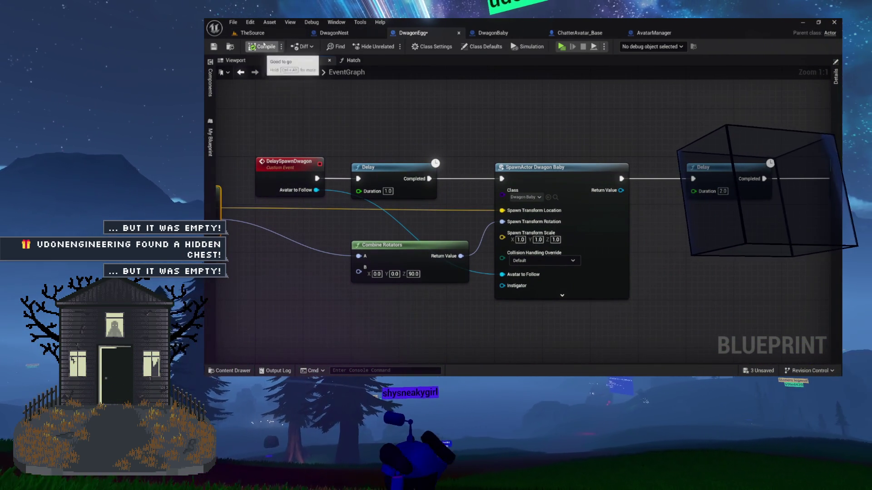
{"action": "key", "text": "ctrl+Tab"}
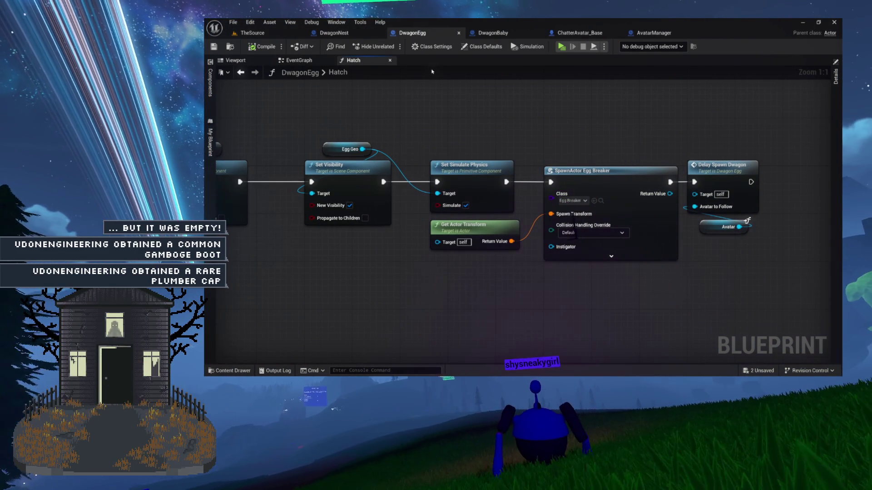
Step: Review DwagonEgg's DelaySpawnDwagon event and Hatch graph, then open the DwagonBaby blueprint
{"action": "double_click", "coordinate": [698, 165]}
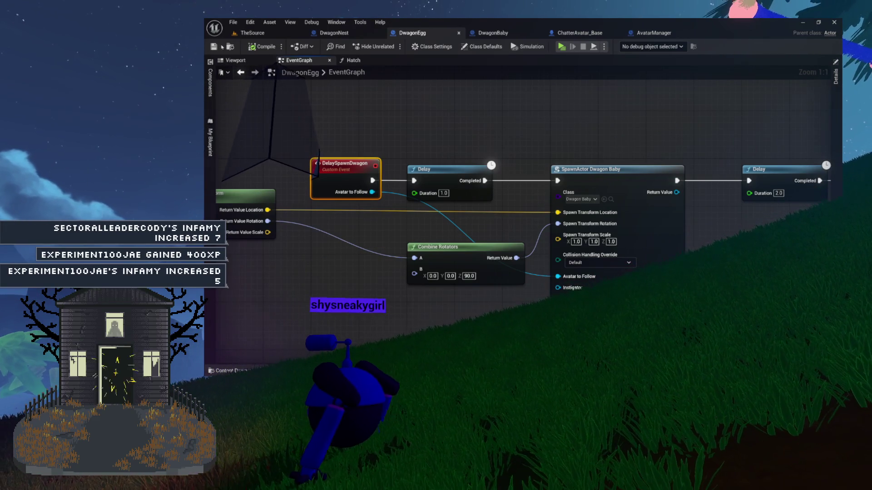
{"action": "left_click", "coordinate": [359, 60]}
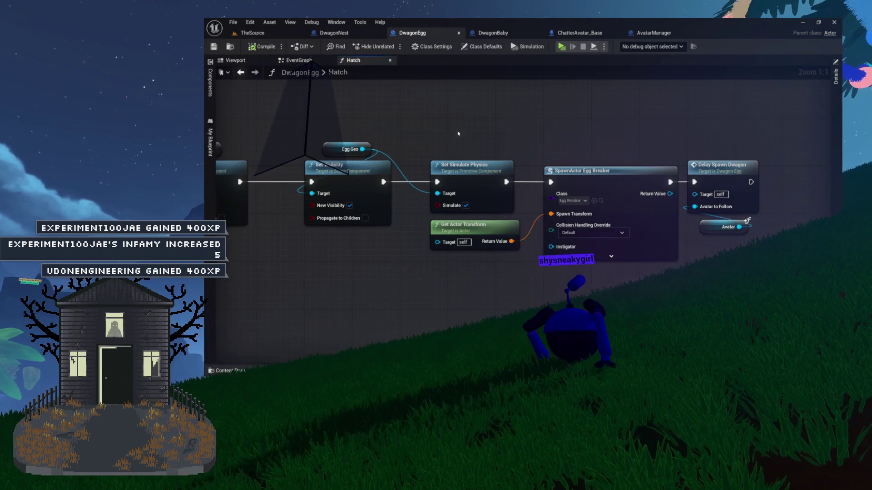
{"action": "mouse_move", "coordinate": [510, 128]}
{"action": "left_mouse_down"}
{"action": "mouse_move", "coordinate": [464, 148]}
{"action": "mouse_move", "coordinate": [418, 150]}
{"action": "mouse_move", "coordinate": [558, 154]}
{"action": "left_mouse_up"}
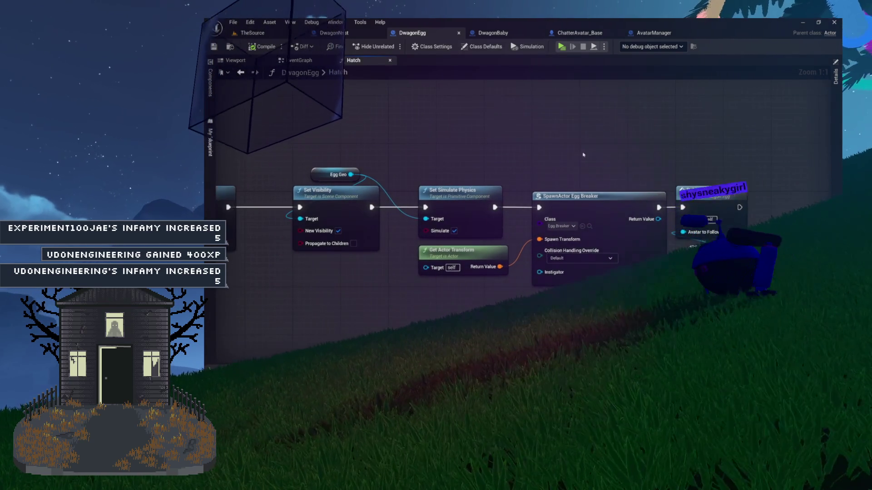
{"action": "left_click_drag", "start_coordinate": [499, 141], "coordinate": [606, 145]}
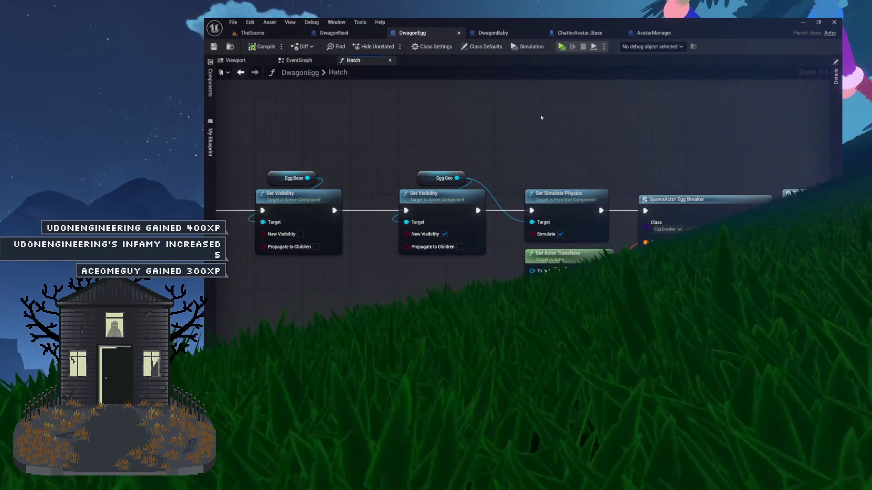
{"action": "left_click", "coordinate": [299, 60]}
{"action": "mouse_move", "coordinate": [579, 142]}
{"action": "left_mouse_down"}
{"action": "mouse_move", "coordinate": [434, 133]}
{"action": "mouse_move", "coordinate": [578, 128]}
{"action": "mouse_move", "coordinate": [576, 105]}
{"action": "mouse_move", "coordinate": [409, 105]}
{"action": "mouse_move", "coordinate": [542, 109]}
{"action": "left_mouse_up"}
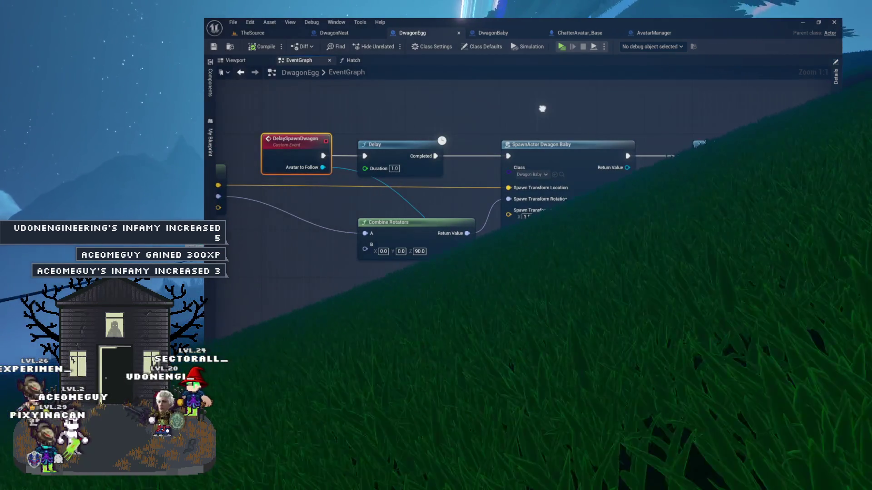
{"action": "left_click", "coordinate": [480, 34]}
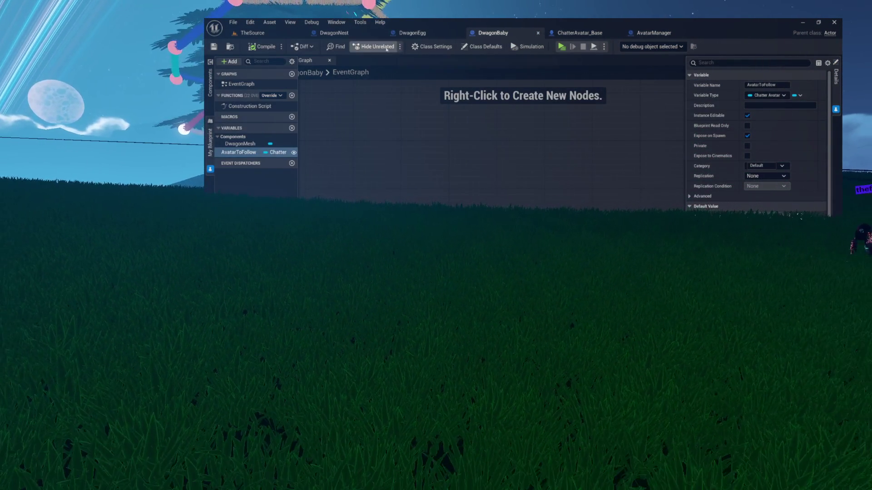
Step: Add a custom event named MoveNearAvatar to DwagonBaby's EventGraph
{"action": "left_click", "coordinate": [210, 170]}
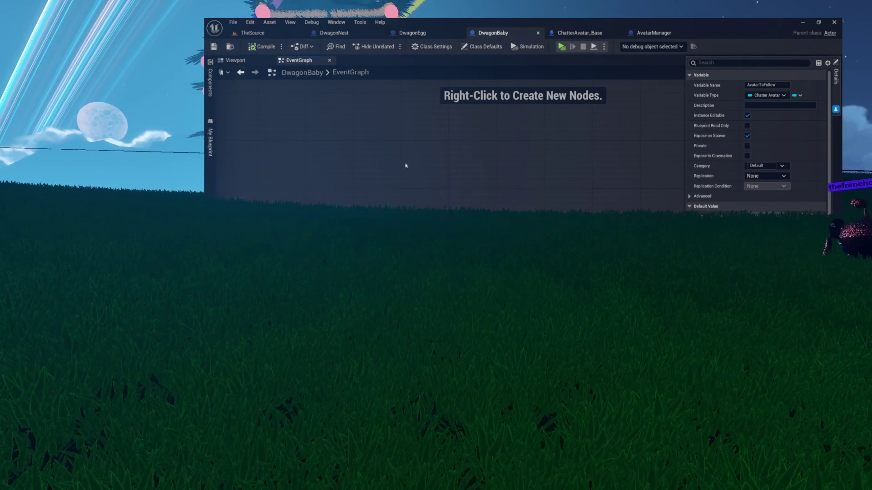
{"action": "left_click", "coordinate": [248, 63]}
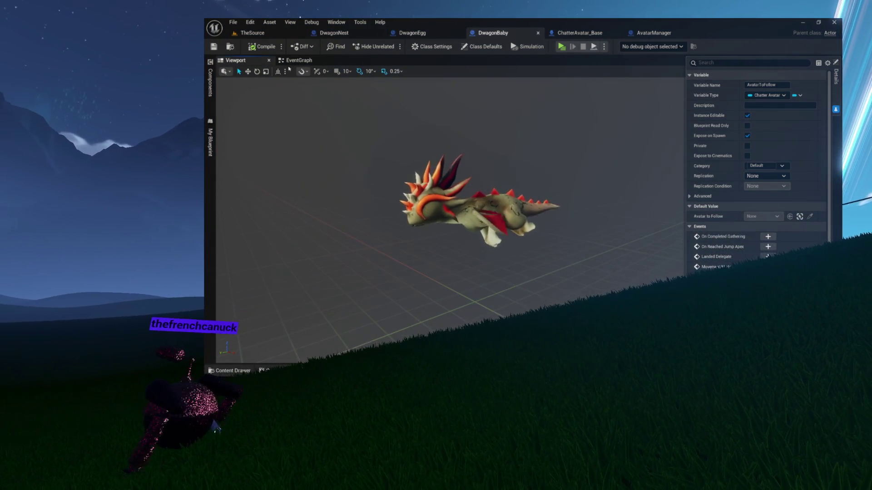
{"action": "left_click", "coordinate": [297, 61]}
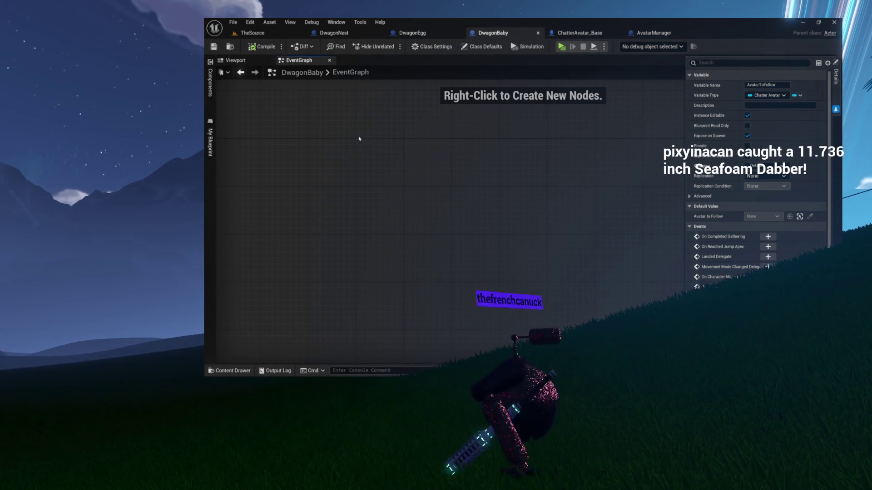
{"action": "right_click", "coordinate": [406, 140]}
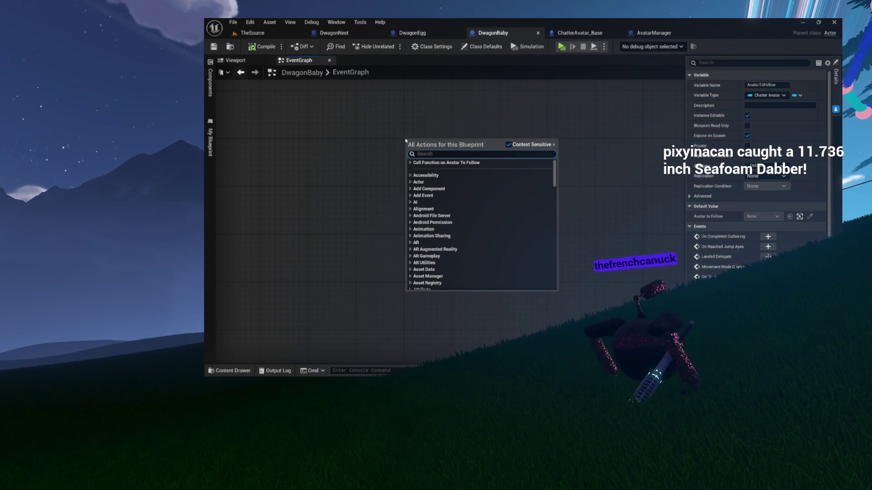
{"action": "type", "text": "custom event"}
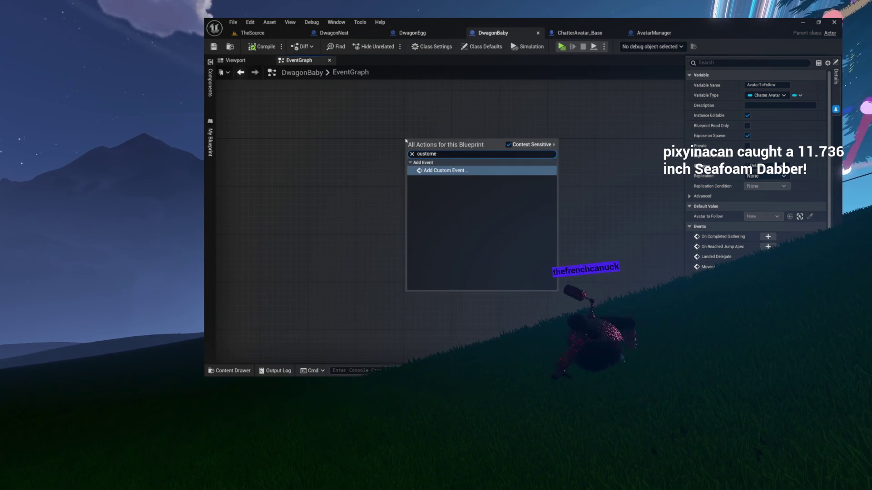
{"action": "key", "text": "Return"}
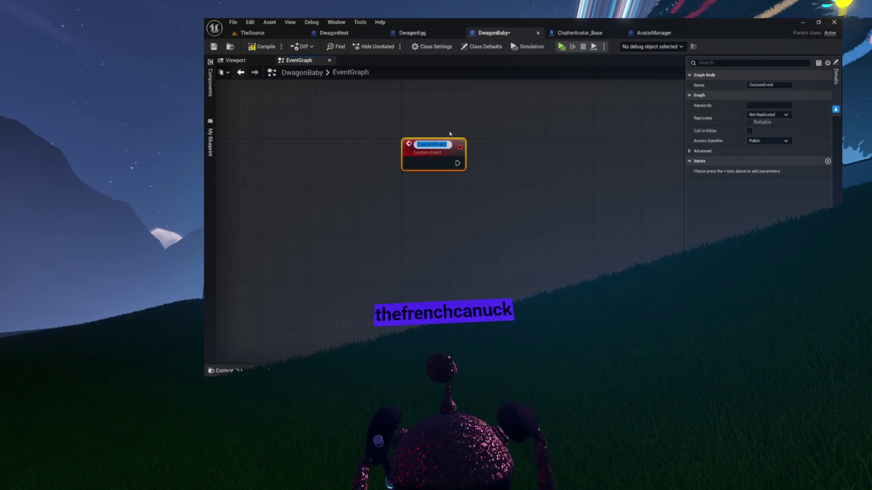
{"action": "type", "text": "MoveNea"}
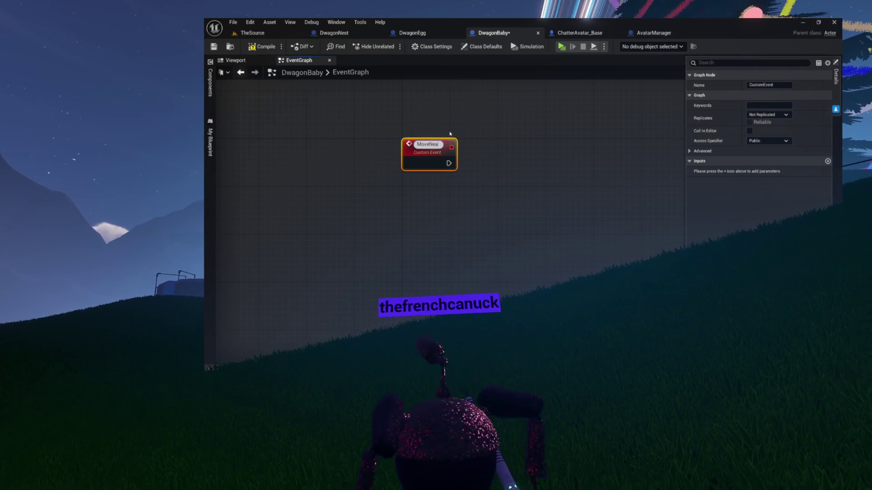
{"action": "type", "text": "rA"}
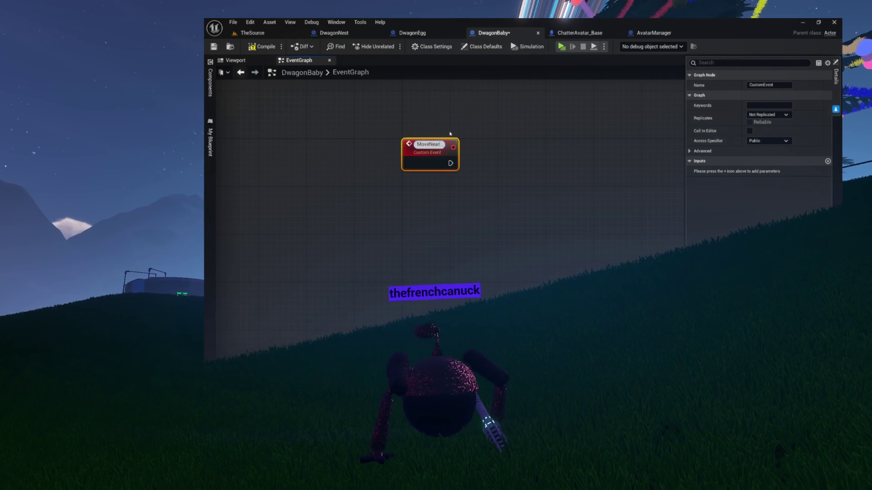
{"action": "type", "text": "g"}
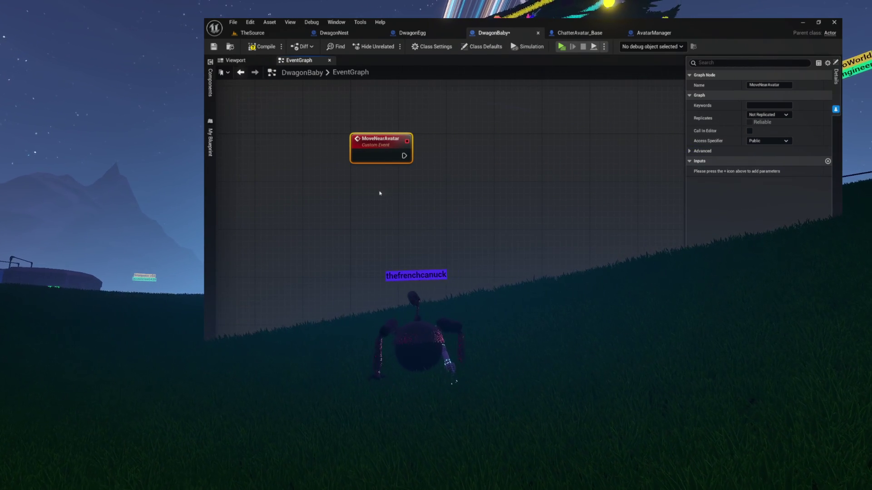
Step: Drag AvatarToFollow into the graph as a getter node and position it
{"action": "left_click", "coordinate": [210, 147]}
{"action": "mouse_move", "coordinate": [227, 163]}
{"action": "left_mouse_down"}
{"action": "mouse_move", "coordinate": [361, 141]}
{"action": "mouse_move", "coordinate": [362, 182]}
{"action": "left_mouse_up"}
{"action": "left_click_drag", "start_coordinate": [368, 140], "coordinate": [461, 216]}
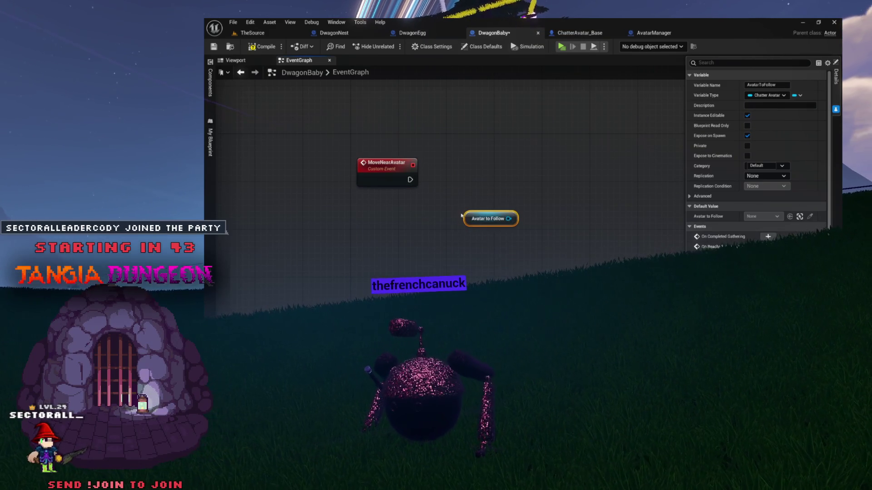
Step: Feed the Avatar to Follow getter into a new Get Actor Location node
{"action": "left_click_drag", "start_coordinate": [373, 171], "coordinate": [367, 146]}
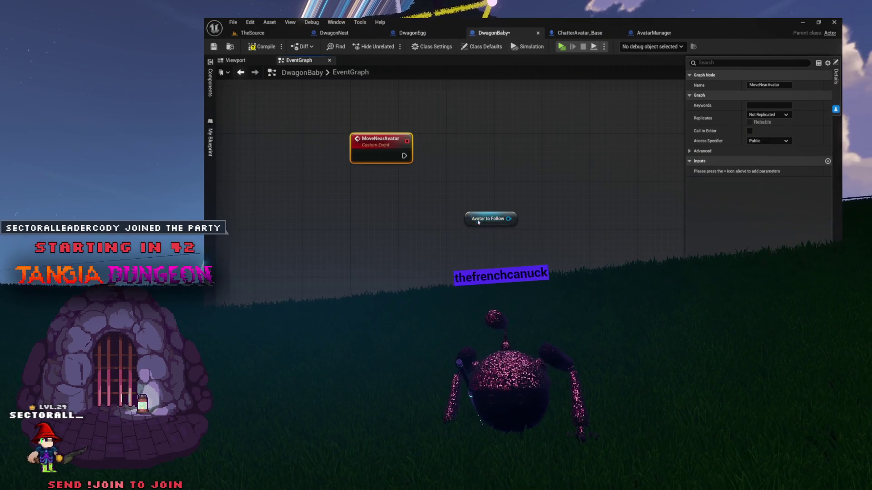
{"action": "left_click_drag", "start_coordinate": [478, 220], "coordinate": [418, 202]}
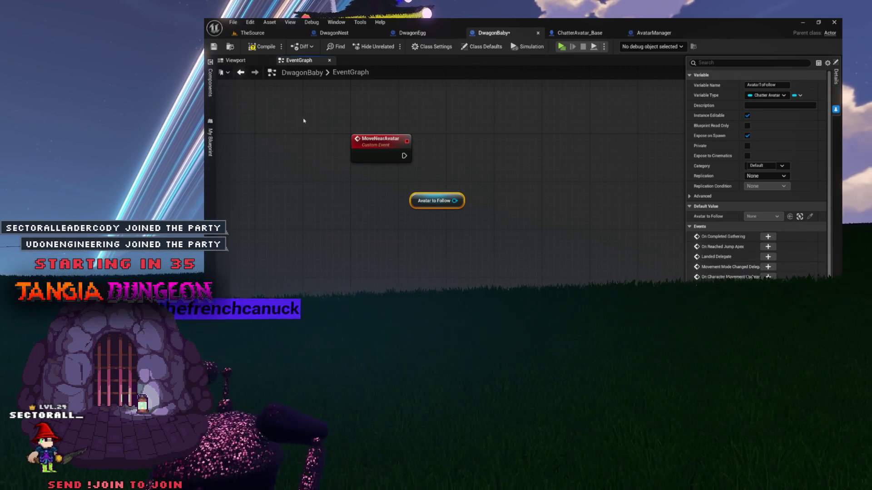
{"action": "mouse_move", "coordinate": [413, 201]}
{"action": "left_mouse_down"}
{"action": "mouse_move", "coordinate": [425, 147]}
{"action": "mouse_move", "coordinate": [407, 99]}
{"action": "left_mouse_up"}
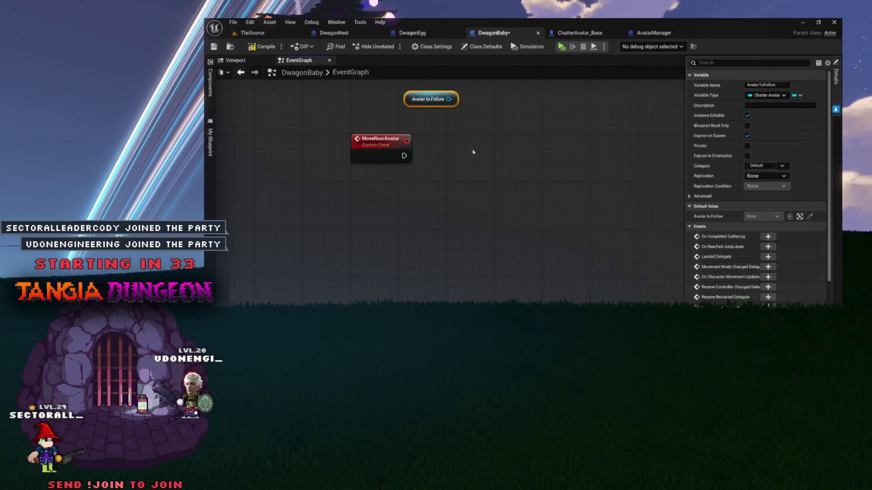
{"action": "mouse_move", "coordinate": [431, 183]}
{"action": "left_mouse_down"}
{"action": "mouse_move", "coordinate": [467, 230]}
{"action": "mouse_move", "coordinate": [462, 219]}
{"action": "left_mouse_up"}
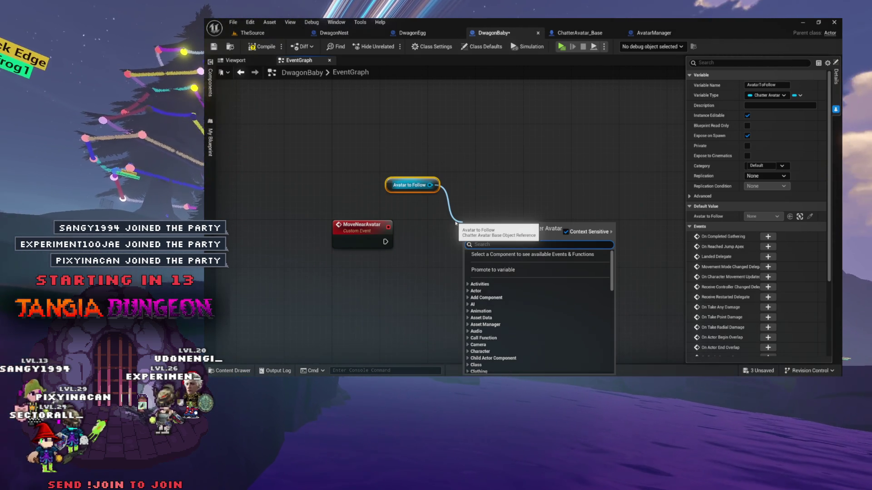
{"action": "mouse_move", "coordinate": [430, 185]}
{"action": "left_mouse_down"}
{"action": "mouse_move", "coordinate": [512, 214]}
{"action": "mouse_move", "coordinate": [383, 147]}
{"action": "mouse_move", "coordinate": [447, 173]}
{"action": "mouse_move", "coordinate": [431, 174]}
{"action": "mouse_move", "coordinate": [428, 159]}
{"action": "mouse_move", "coordinate": [429, 203]}
{"action": "mouse_move", "coordinate": [522, 249]}
{"action": "mouse_move", "coordinate": [463, 185]}
{"action": "mouse_move", "coordinate": [504, 187]}
{"action": "left_mouse_up"}
{"action": "type", "text": "get "}
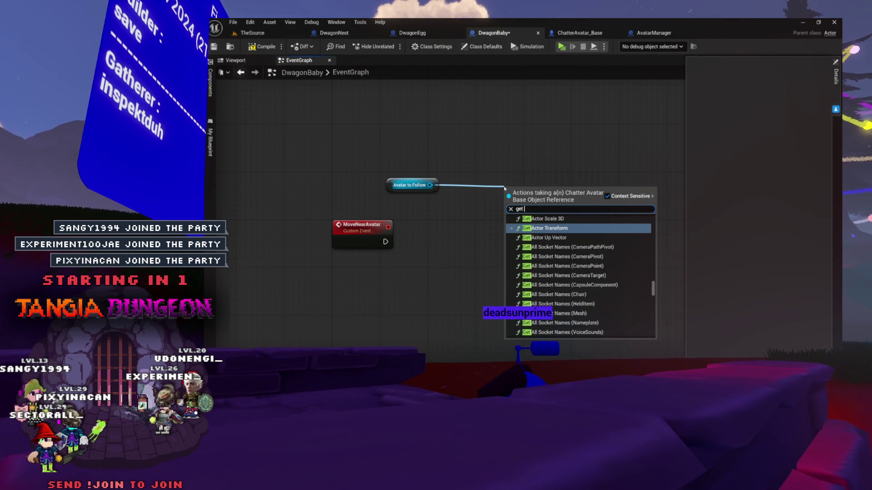
{"action": "type", "text": "actor locatio"}
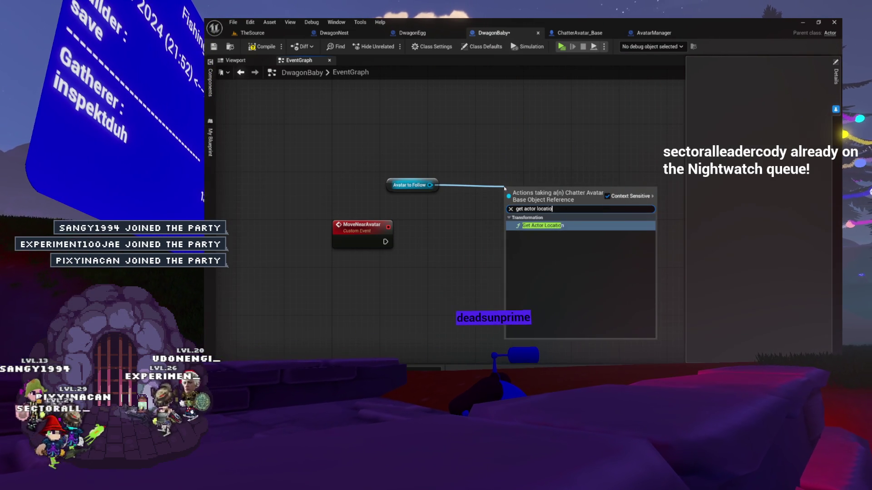
{"action": "key", "text": "Return"}
{"action": "left_click_drag", "start_coordinate": [475, 158], "coordinate": [475, 199]}
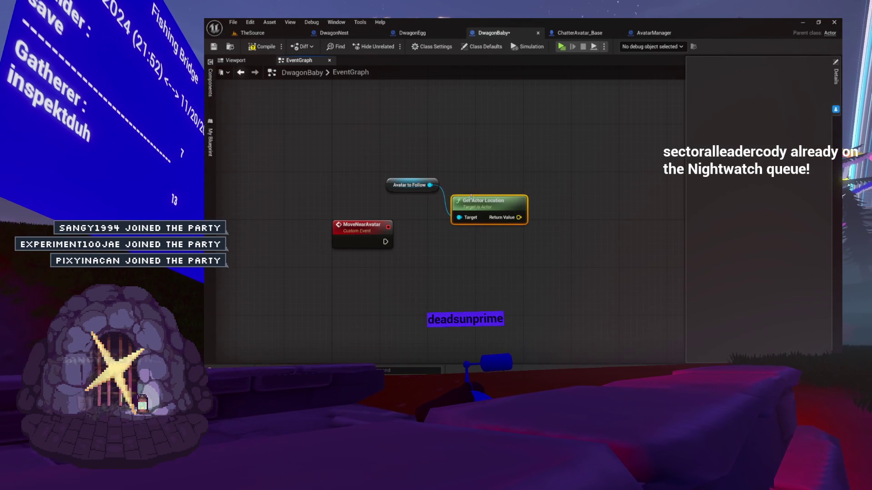
{"action": "mouse_move", "coordinate": [399, 186]}
{"action": "left_mouse_down"}
{"action": "mouse_move", "coordinate": [500, 180]}
{"action": "mouse_move", "coordinate": [457, 160]}
{"action": "left_mouse_up"}
{"action": "mouse_move", "coordinate": [532, 196]}
{"action": "left_mouse_down"}
{"action": "mouse_move", "coordinate": [469, 195]}
{"action": "mouse_move", "coordinate": [521, 181]}
{"action": "mouse_move", "coordinate": [504, 186]}
{"action": "left_mouse_up"}
Step: Add a vector Add with Z 200 to the location and move the nodes beneath MoveNearAvatar
{"action": "type", "text": "add"}
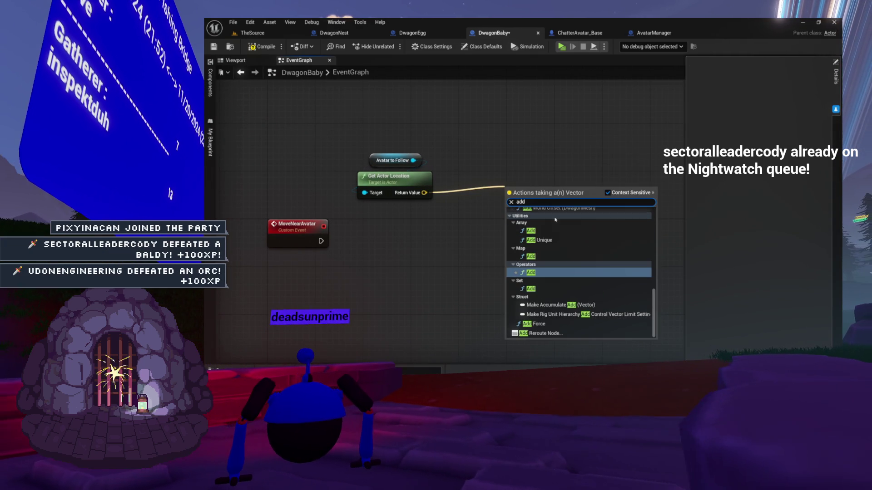
{"action": "key", "text": "Return"}
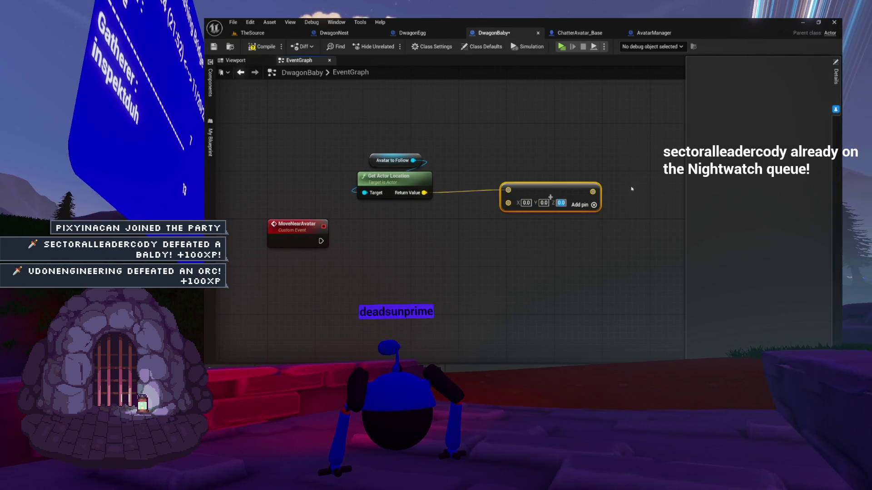
{"action": "type", "text": "200"}
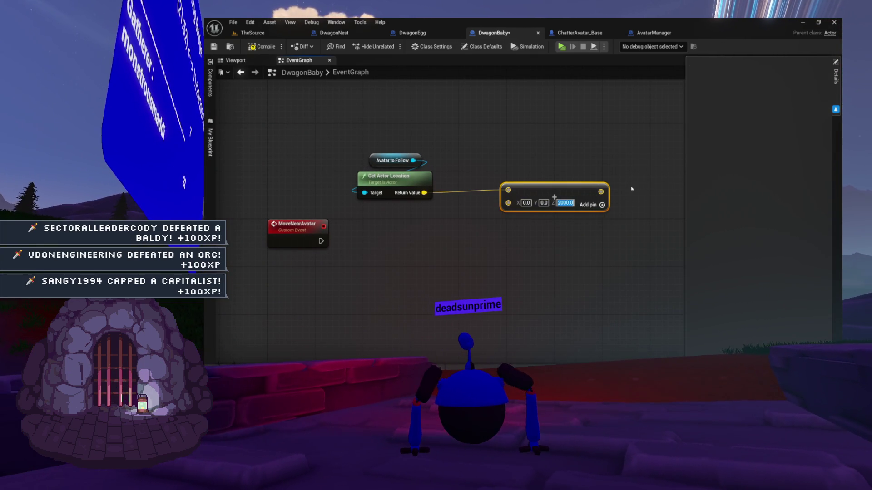
{"action": "key", "text": "BackSpace"}
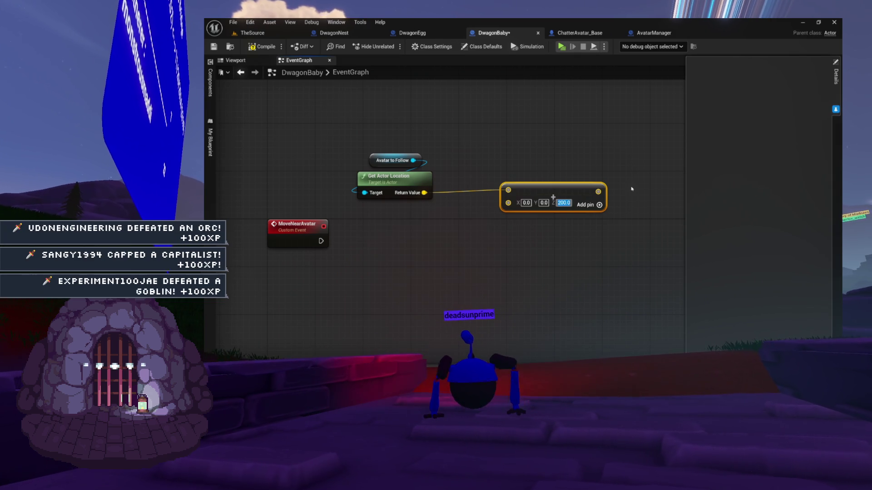
{"action": "left_click_drag", "start_coordinate": [577, 192], "coordinate": [420, 212]}
{"action": "left_click_drag", "start_coordinate": [389, 185], "coordinate": [391, 182]}
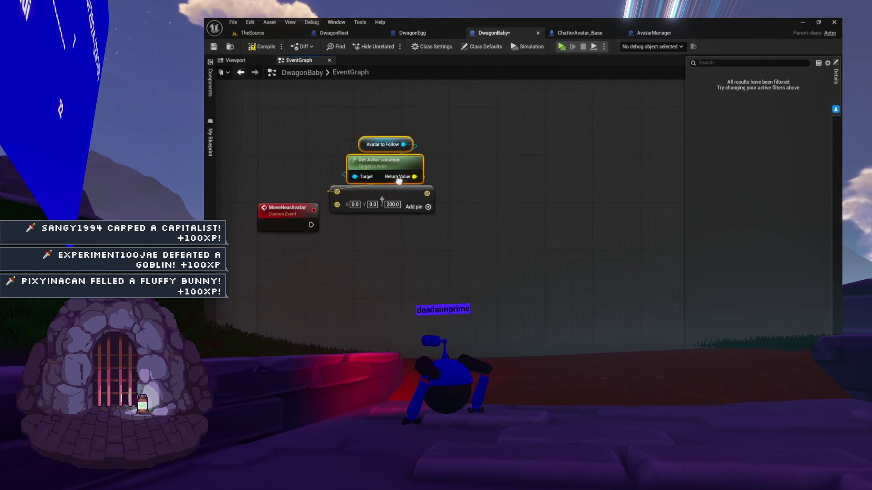
{"action": "mouse_move", "coordinate": [355, 212]}
{"action": "left_mouse_down"}
{"action": "mouse_move", "coordinate": [346, 217]}
{"action": "mouse_move", "coordinate": [330, 312]}
{"action": "mouse_move", "coordinate": [289, 321]}
{"action": "left_mouse_up"}
{"action": "left_click", "coordinate": [370, 278]}
{"action": "left_click_drag", "start_coordinate": [370, 278], "coordinate": [437, 228]}
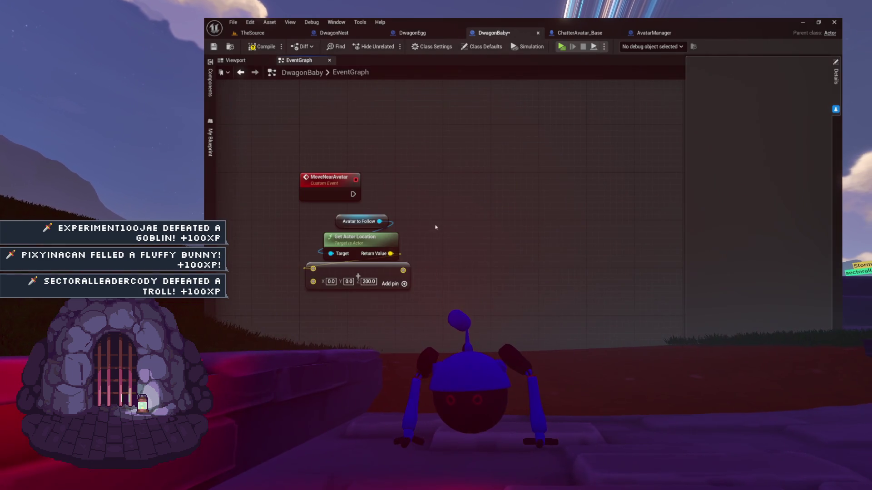
{"action": "left_click_drag", "start_coordinate": [365, 276], "coordinate": [348, 294]}
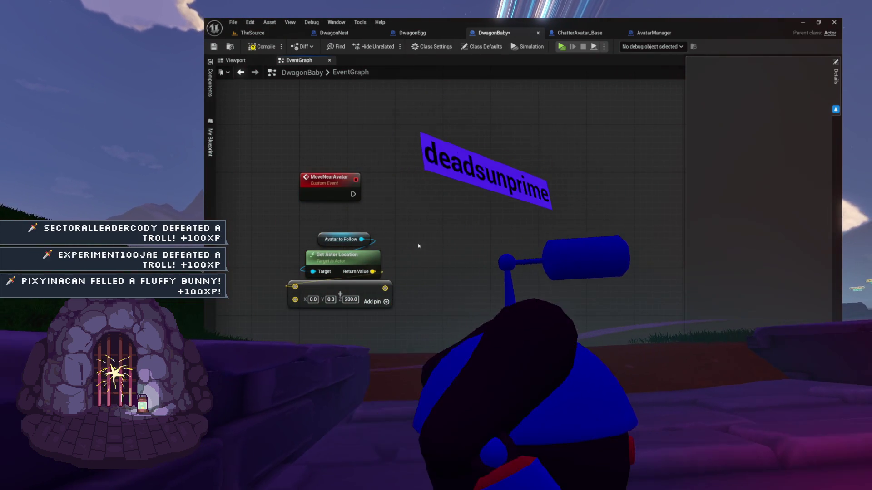
{"action": "left_click_drag", "start_coordinate": [419, 245], "coordinate": [380, 271]}
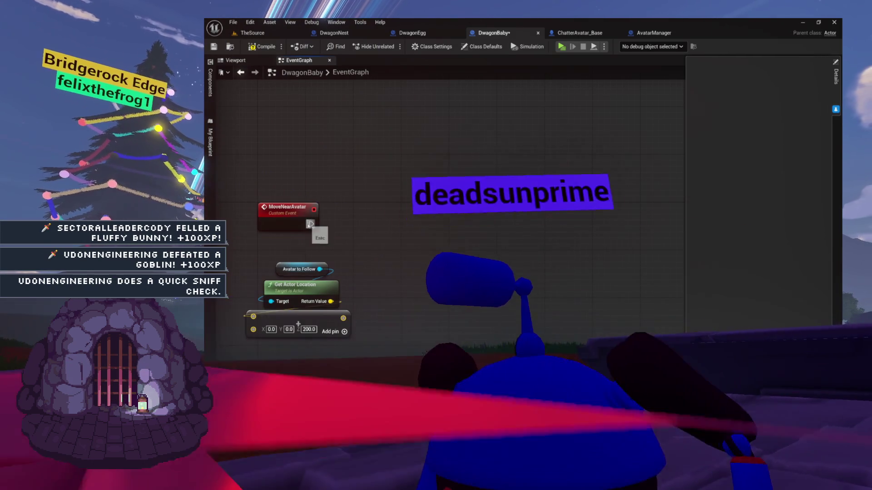
Step: Add a Timeline named MovingTime after MoveNearAvatar, wired to Play from Start
{"action": "left_click_drag", "start_coordinate": [311, 224], "coordinate": [435, 224]}
{"action": "type", "text": "timeline"}
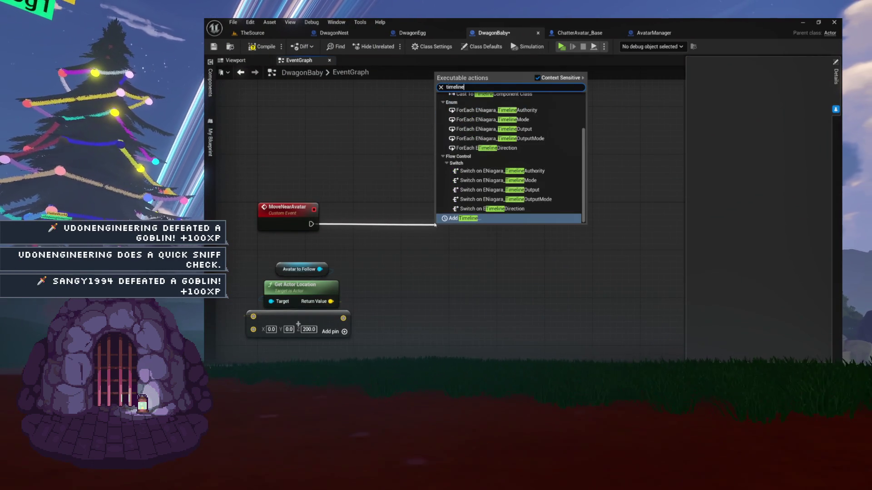
{"action": "key", "text": "Return"}
{"action": "type", "text": "MovingTime"}
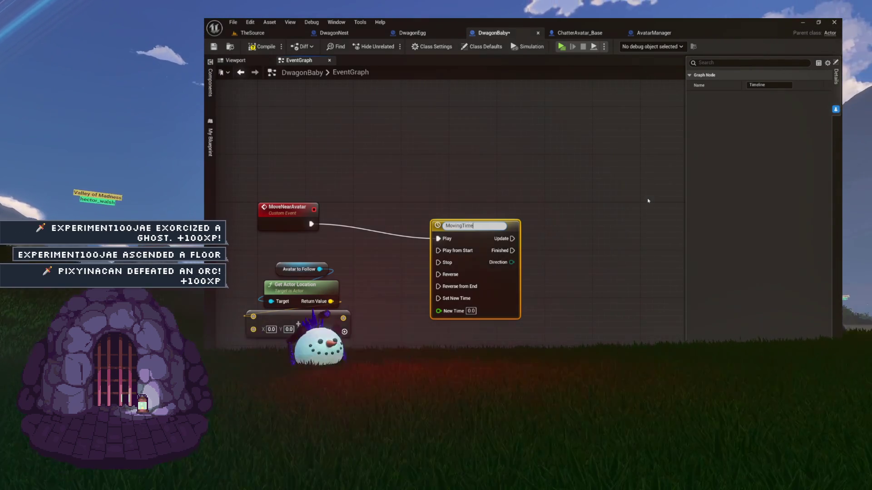
{"action": "key", "text": "Return"}
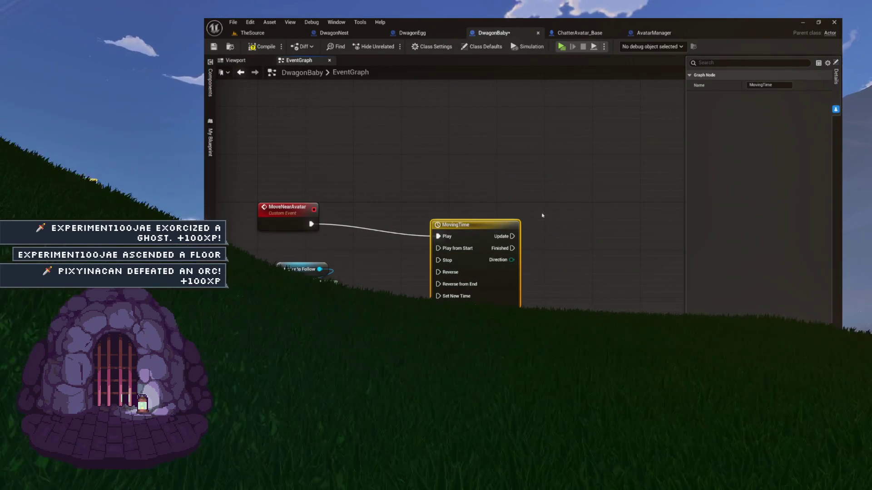
{"action": "mouse_move", "coordinate": [437, 241]}
{"action": "left_mouse_down"}
{"action": "mouse_move", "coordinate": [443, 250]}
{"action": "mouse_move", "coordinate": [433, 209]}
{"action": "left_mouse_up"}
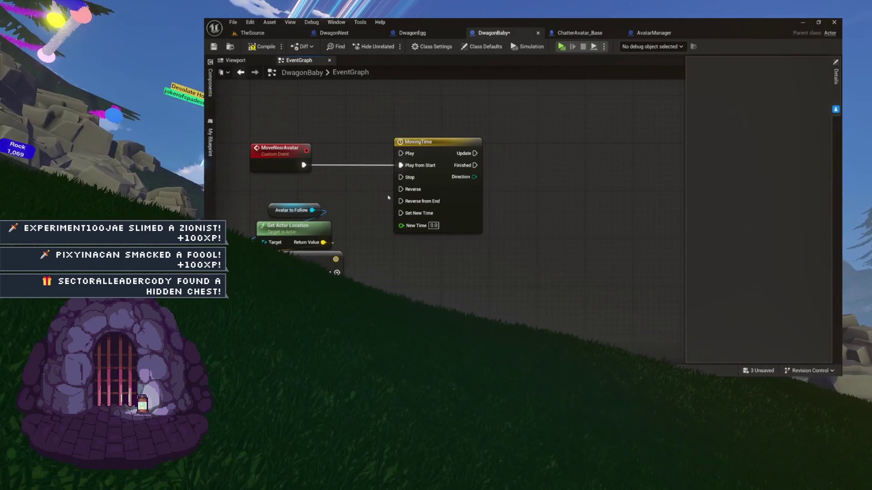
Step: Rearrange the avatar, location, event and MovingTime nodes, reconnecting MoveNearAvatar to Play from Start
{"action": "mouse_move", "coordinate": [290, 226]}
{"action": "left_mouse_down"}
{"action": "mouse_move", "coordinate": [468, 295]}
{"action": "mouse_move", "coordinate": [458, 292]}
{"action": "left_mouse_up"}
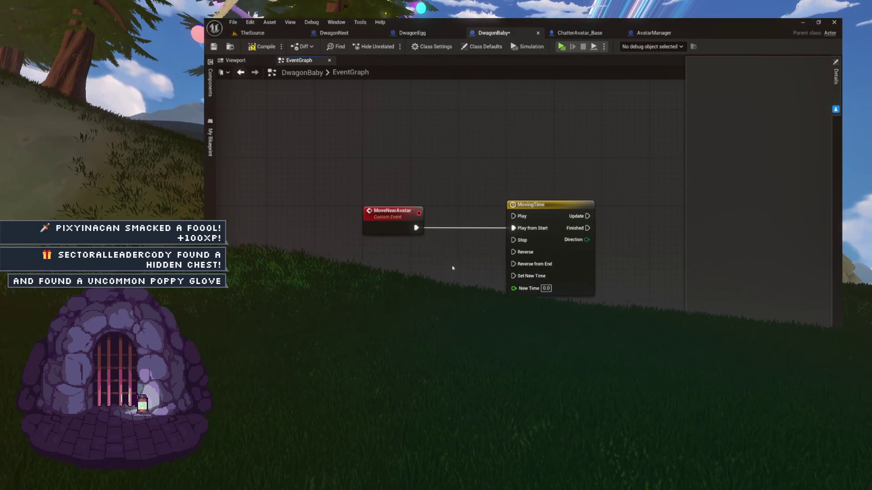
{"action": "left_click", "coordinate": [390, 214]}
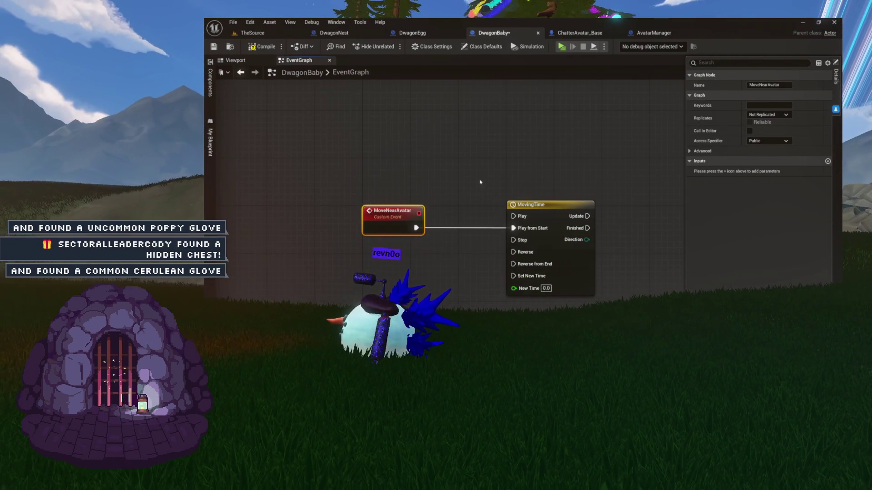
{"action": "left_click_drag", "start_coordinate": [416, 235], "coordinate": [513, 228]}
{"action": "mouse_move", "coordinate": [459, 208]}
{"action": "left_mouse_down"}
{"action": "mouse_move", "coordinate": [518, 207]}
{"action": "mouse_move", "coordinate": [505, 208]}
{"action": "left_mouse_up"}
{"action": "left_click_drag", "start_coordinate": [408, 177], "coordinate": [459, 166]}
{"action": "left_click", "coordinate": [375, 219]}
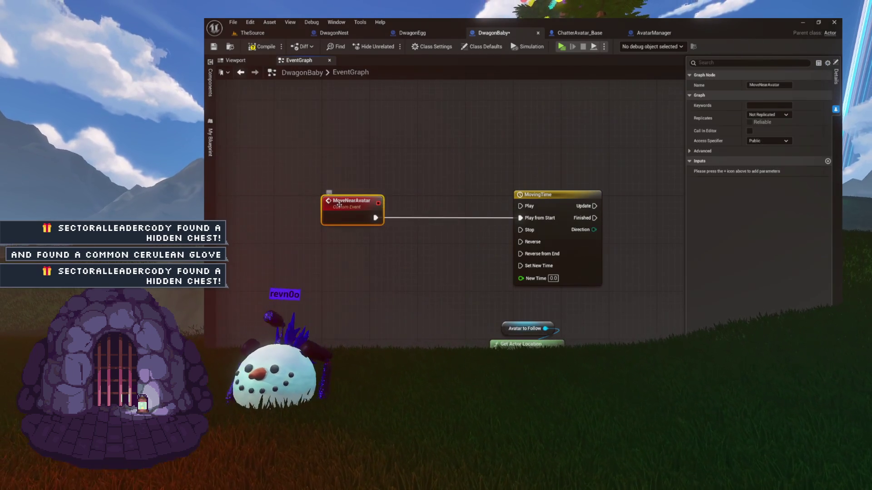
{"action": "left_click", "coordinate": [418, 201]}
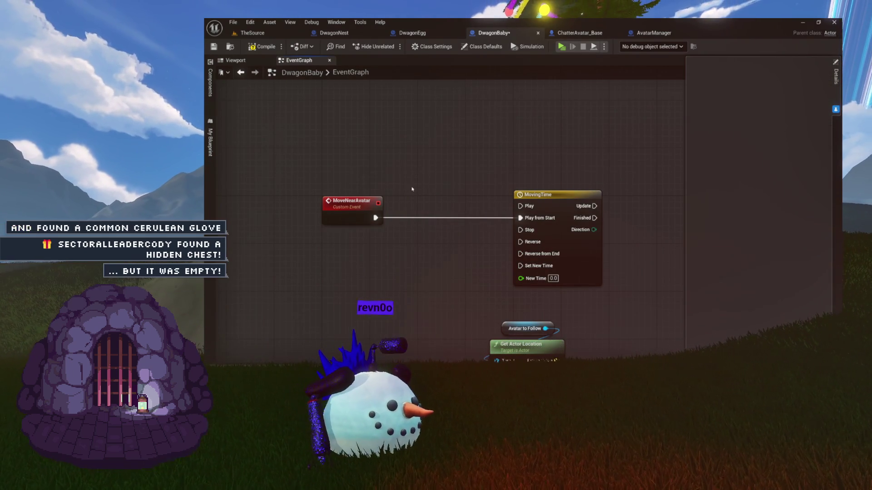
{"action": "left_click_drag", "start_coordinate": [431, 189], "coordinate": [356, 186]}
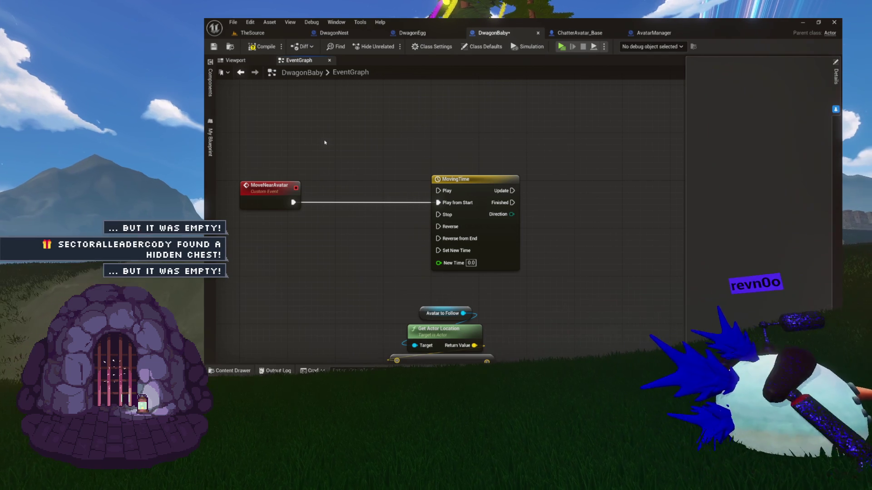
{"action": "left_click_drag", "start_coordinate": [464, 180], "coordinate": [552, 186]}
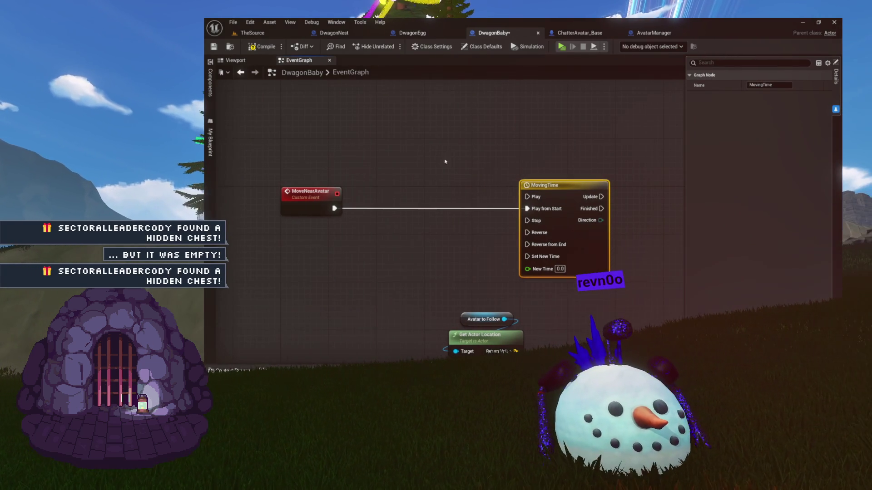
{"action": "left_click", "coordinate": [210, 142]}
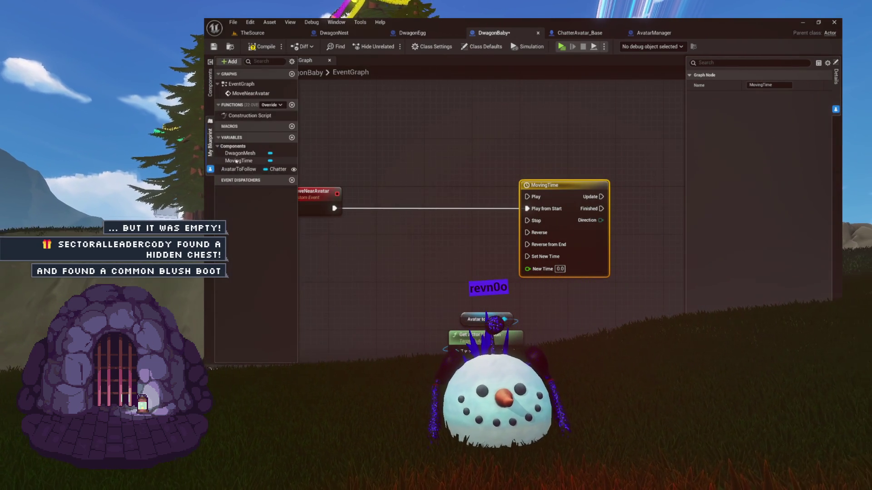
Step: Duplicate the Get Actor Location node
{"action": "right_click", "coordinate": [412, 177]}
{"action": "type", "text": "get"}
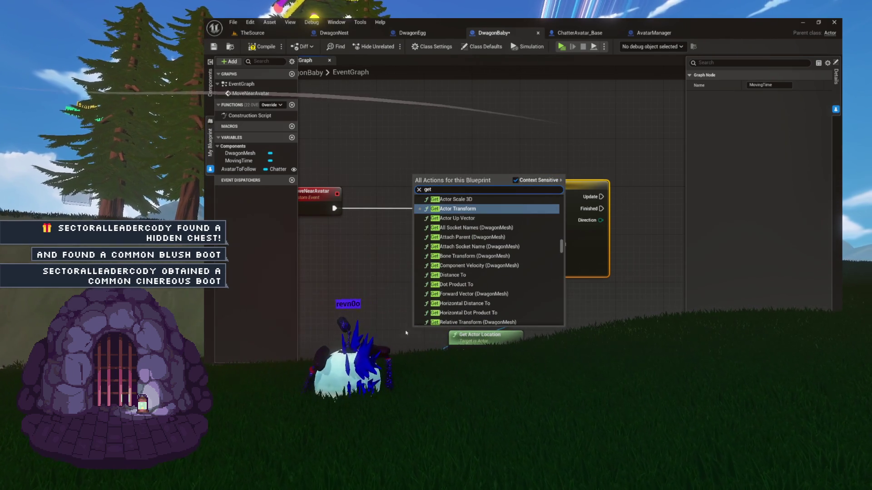
{"action": "left_click_drag", "start_coordinate": [410, 343], "coordinate": [448, 346]}
{"action": "key", "text": "ctrl+v"}
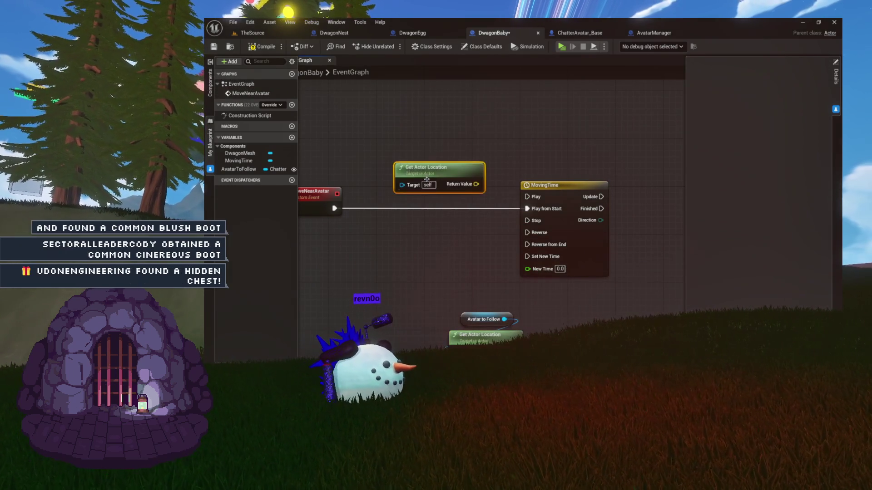
Step: Promote its Return Value to a StartingLocation variable and place the SET node before MovingTime
{"action": "mouse_move", "coordinate": [435, 154]}
{"action": "left_mouse_down"}
{"action": "mouse_move", "coordinate": [443, 161]}
{"action": "mouse_move", "coordinate": [407, 191]}
{"action": "left_mouse_up"}
{"action": "left_click", "coordinate": [428, 234]}
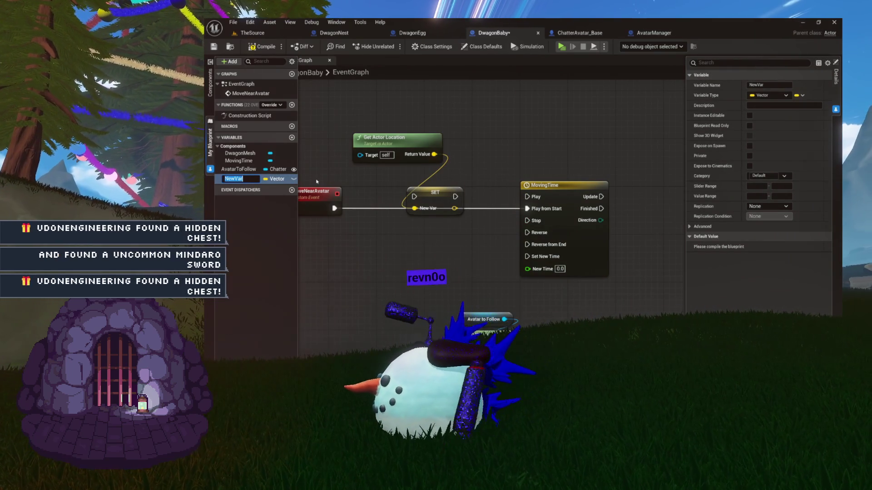
{"action": "type", "text": "StartingL"}
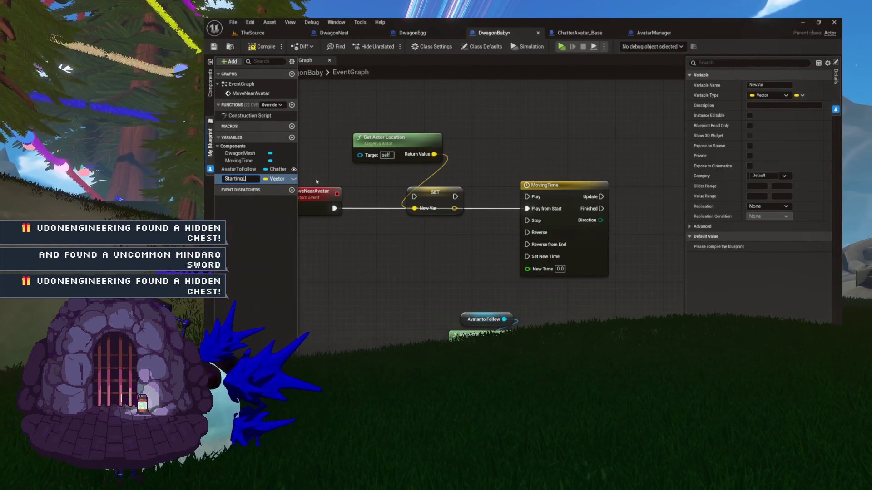
{"action": "type", "text": "ocation"}
{"action": "key", "text": "Return"}
{"action": "left_click", "coordinate": [437, 205]}
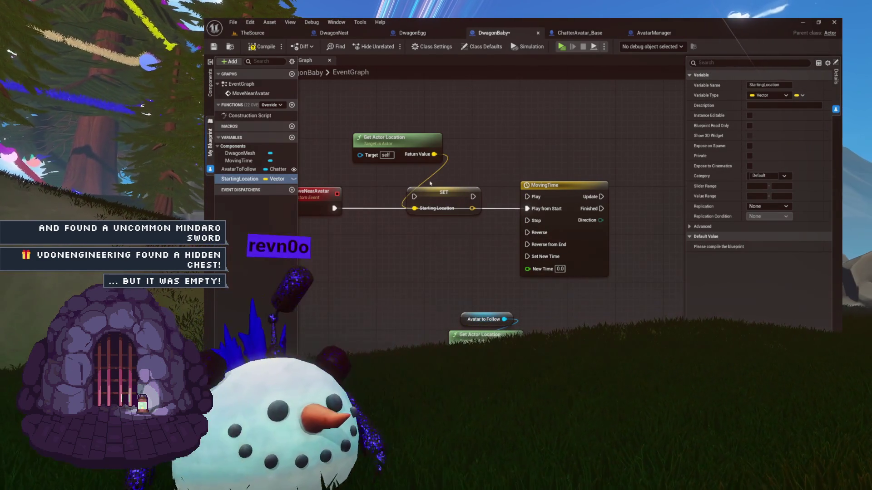
{"action": "left_click_drag", "start_coordinate": [437, 206], "coordinate": [410, 211]}
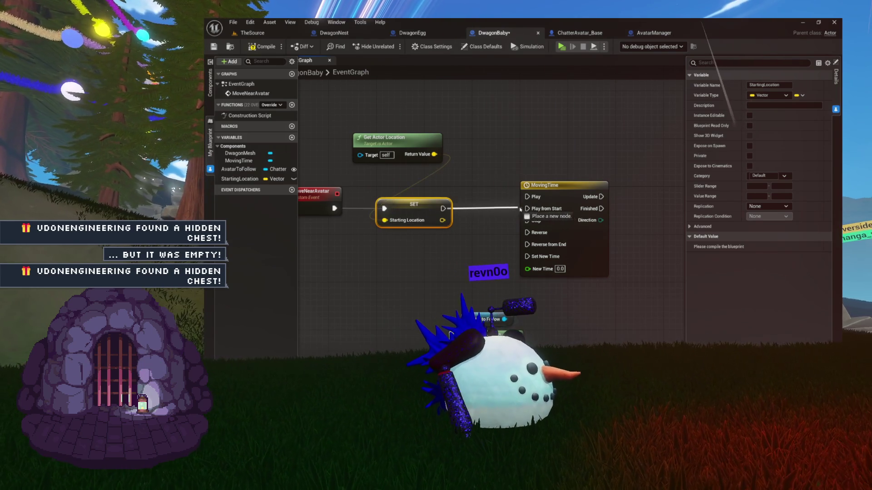
{"action": "left_click_drag", "start_coordinate": [386, 147], "coordinate": [423, 240]}
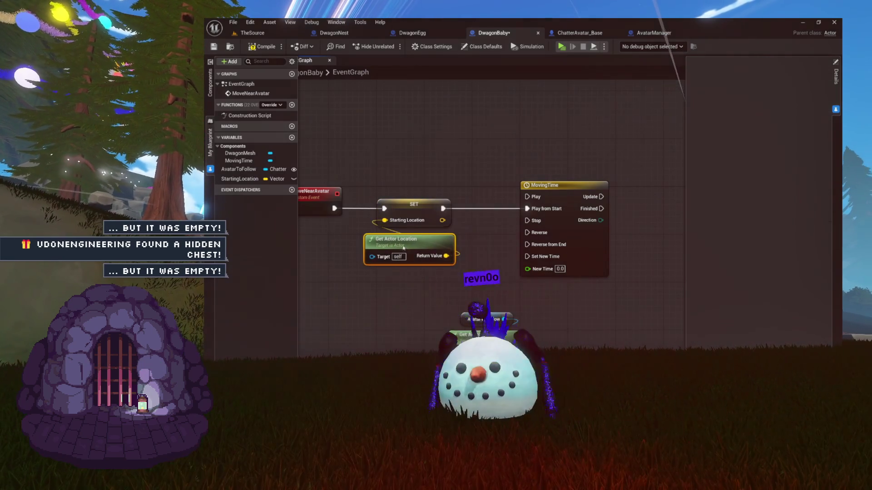
{"action": "mouse_move", "coordinate": [474, 160]}
{"action": "left_mouse_down"}
{"action": "mouse_move", "coordinate": [395, 145]}
{"action": "mouse_move", "coordinate": [572, 262]}
{"action": "mouse_move", "coordinate": [544, 220]}
{"action": "mouse_move", "coordinate": [423, 299]}
{"action": "mouse_move", "coordinate": [511, 269]}
{"action": "left_mouse_up"}
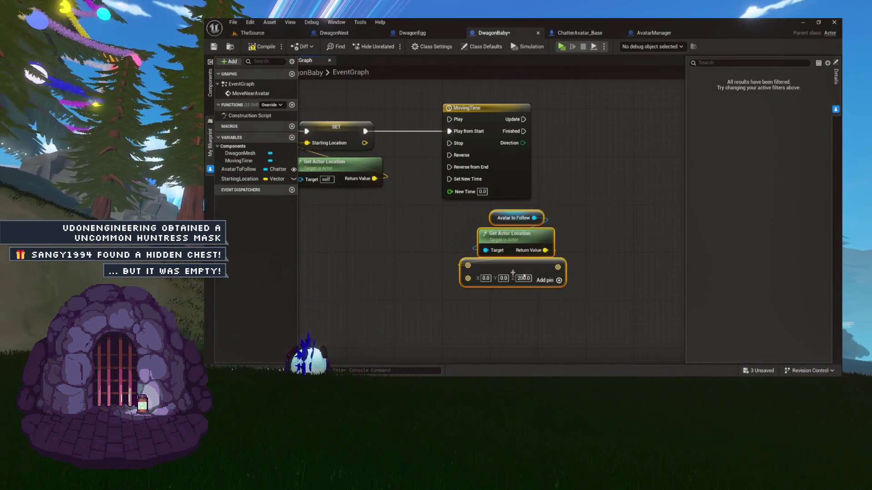
{"action": "left_click_drag", "start_coordinate": [589, 180], "coordinate": [504, 220]}
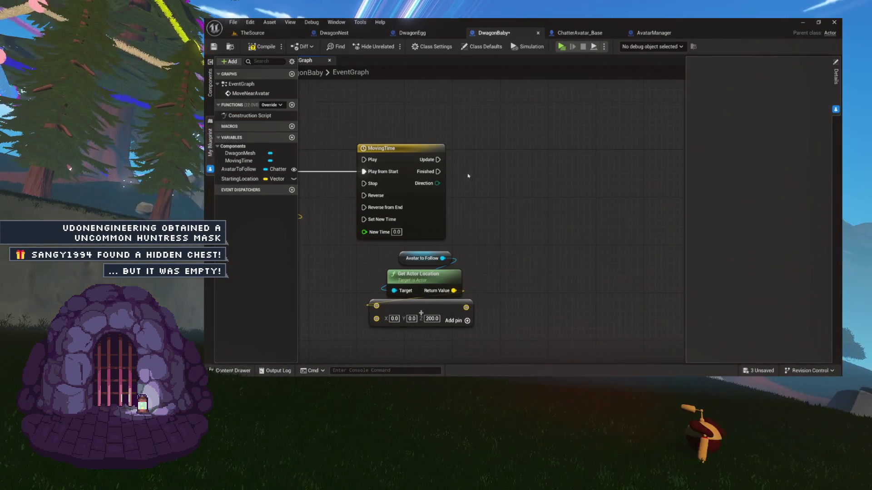
Step: Open the MovingTime timeline and add a float track named Percent
{"action": "left_click_drag", "start_coordinate": [431, 161], "coordinate": [529, 156]}
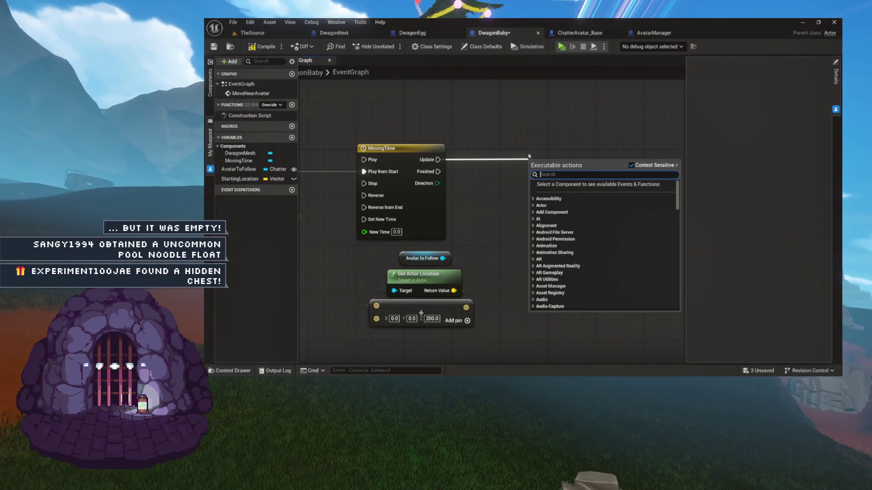
{"action": "left_click", "coordinate": [355, 154]}
{"action": "double_click", "coordinate": [378, 148]}
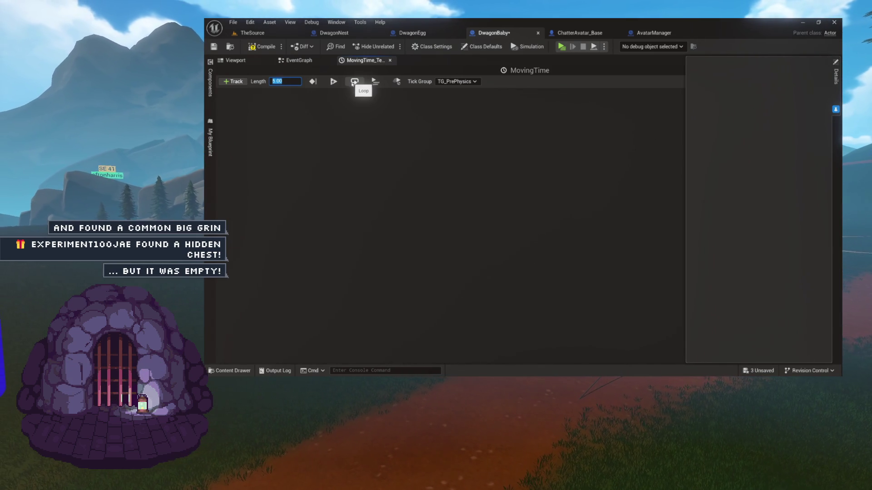
{"action": "left_click", "coordinate": [238, 83]}
{"action": "left_click", "coordinate": [249, 94]}
{"action": "type", "text": "Percent"}
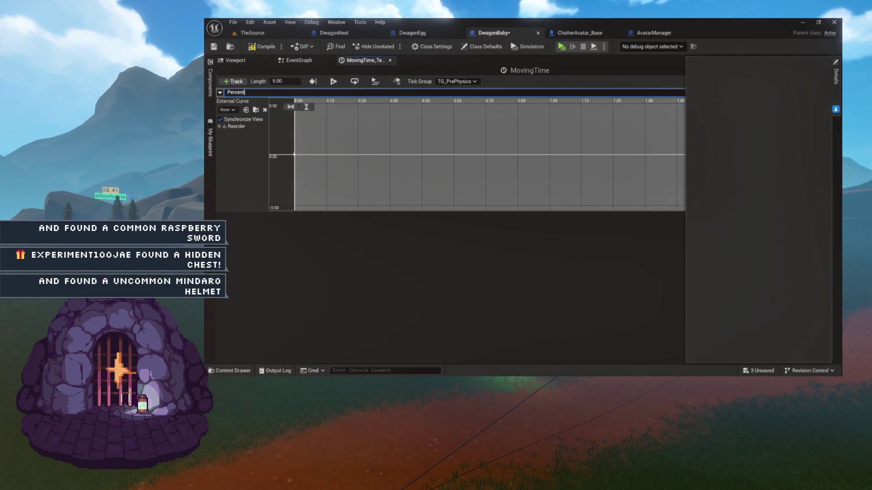
{"action": "key", "text": "Return"}
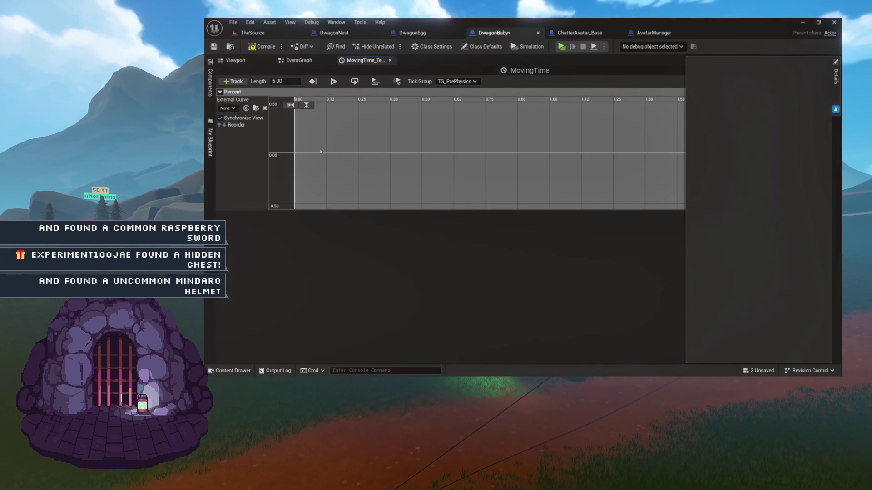
Step: Add the first Percent curve key at time 0 with value 0
{"action": "right_click", "coordinate": [300, 155]}
{"action": "left_click", "coordinate": [327, 169]}
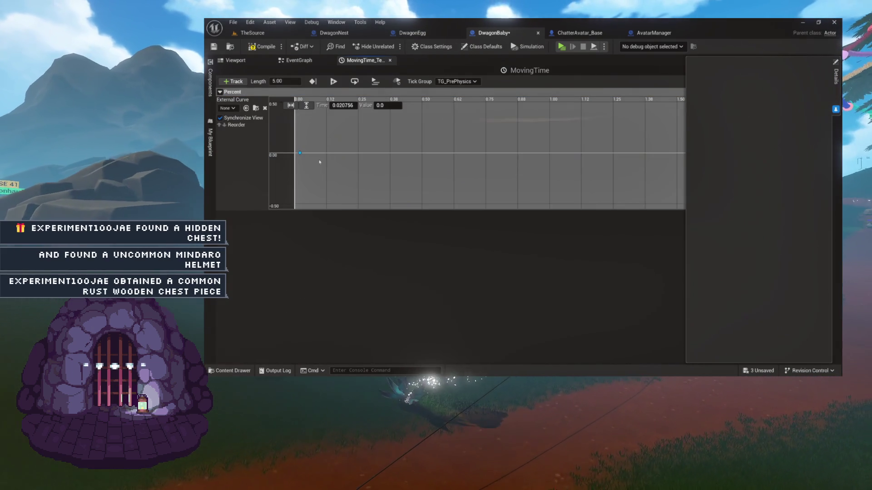
{"action": "left_click", "coordinate": [343, 105]}
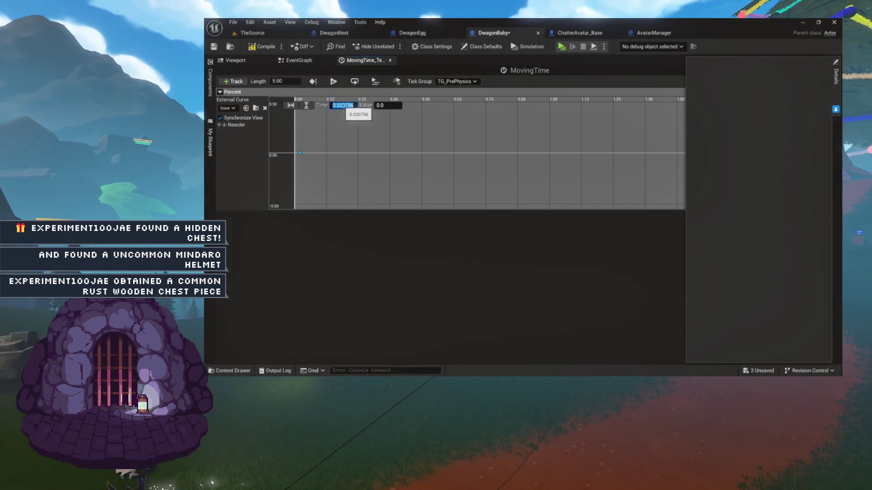
{"action": "type", "text": "0"}
{"action": "key", "text": "Return"}
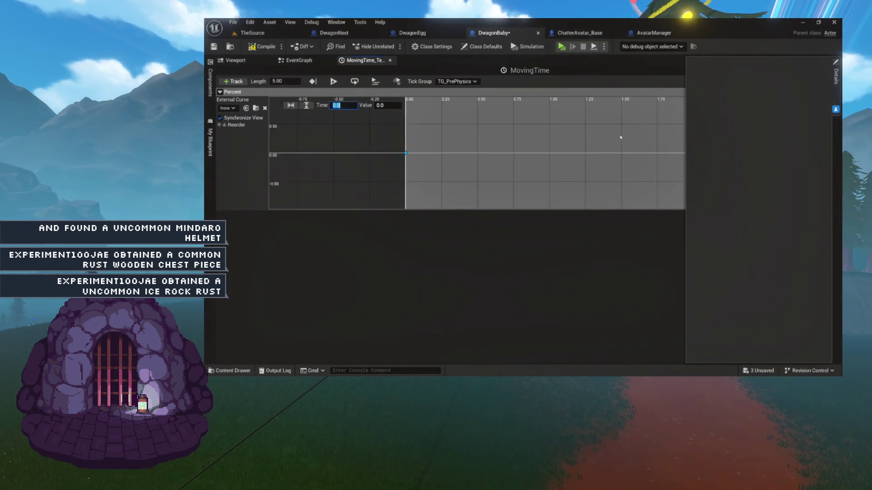
{"action": "scroll", "coordinate": [471, 138], "scroll_direction": "down", "scroll_amount": 3}
{"action": "scroll", "coordinate": [471, 139], "scroll_direction": "down", "scroll_amount": 2}
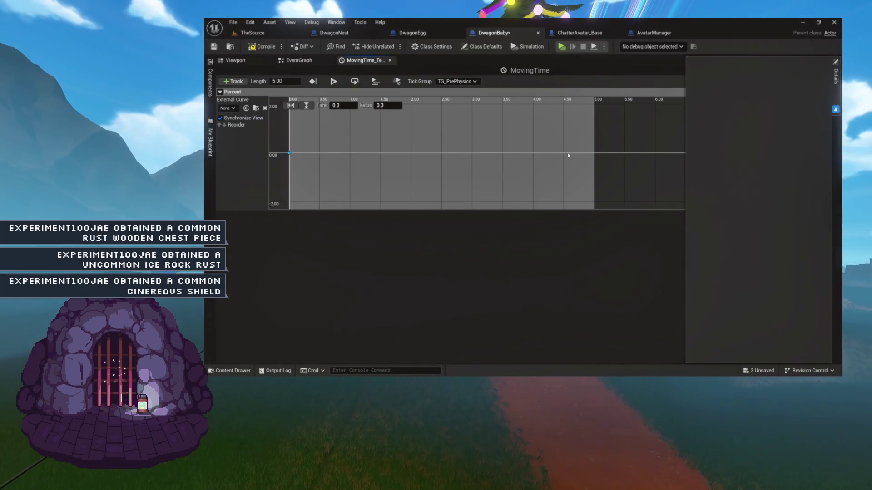
Step: Add a second Percent key at 5 s with value 1, then return to the event graph
{"action": "right_click", "coordinate": [597, 163]}
{"action": "left_click", "coordinate": [597, 165]}
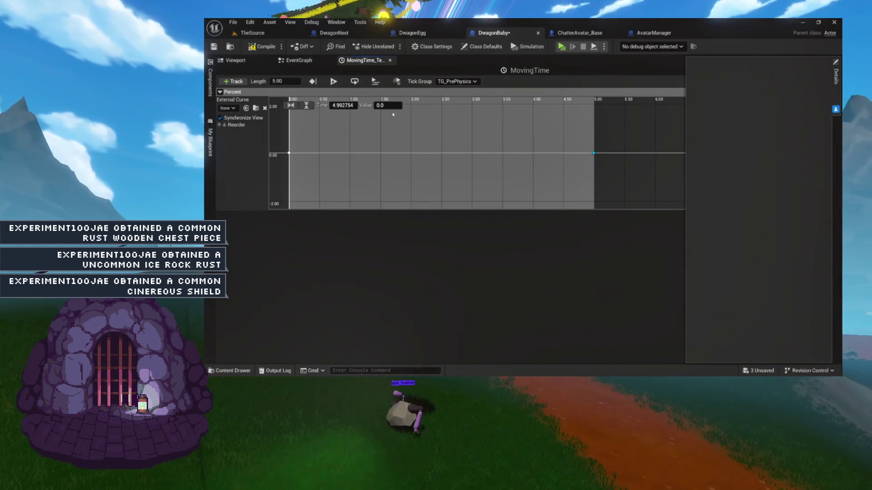
{"action": "left_click", "coordinate": [343, 105]}
{"action": "type", "text": "5"}
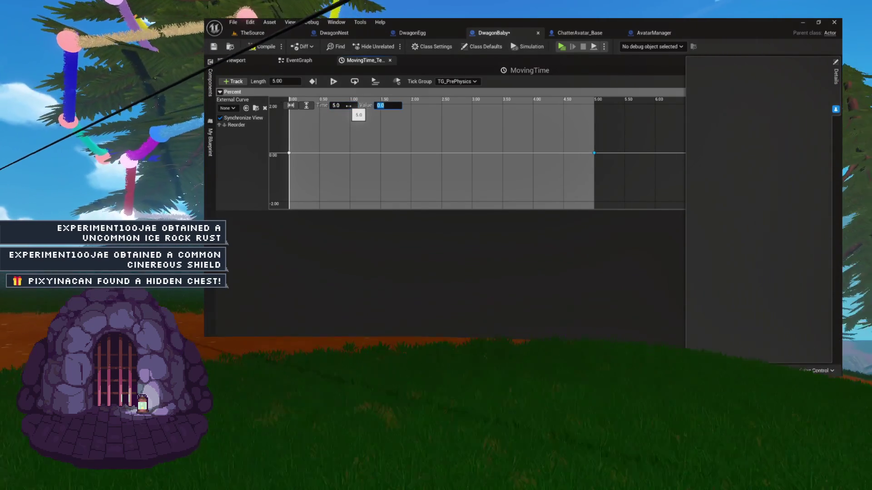
{"action": "key", "text": "Tab"}
{"action": "type", "text": "1"}
{"action": "key", "text": "Return"}
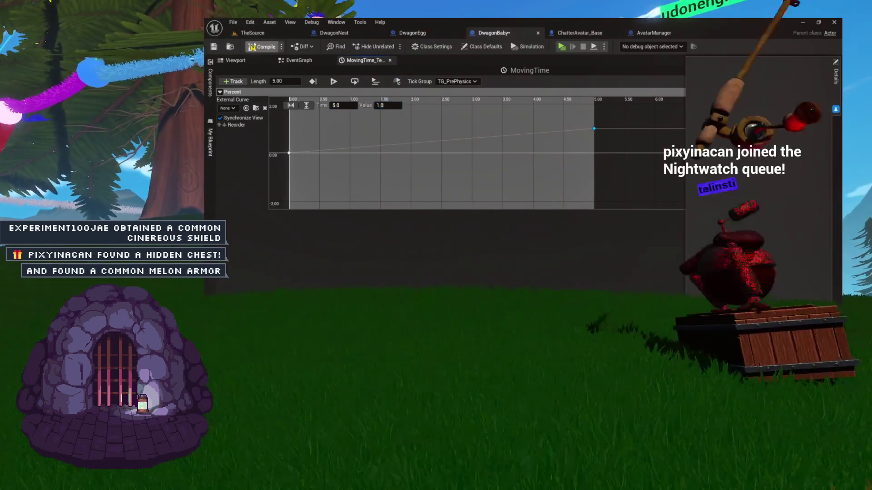
{"action": "left_click", "coordinate": [310, 117]}
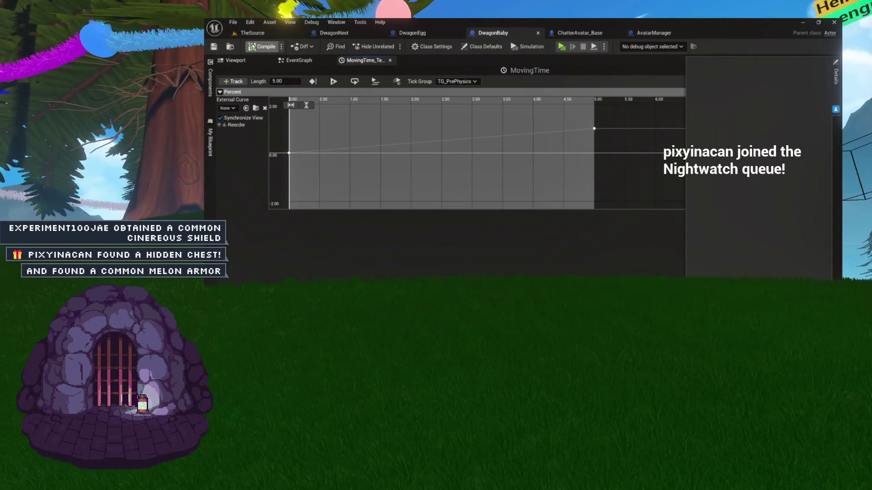
{"action": "left_click", "coordinate": [390, 60]}
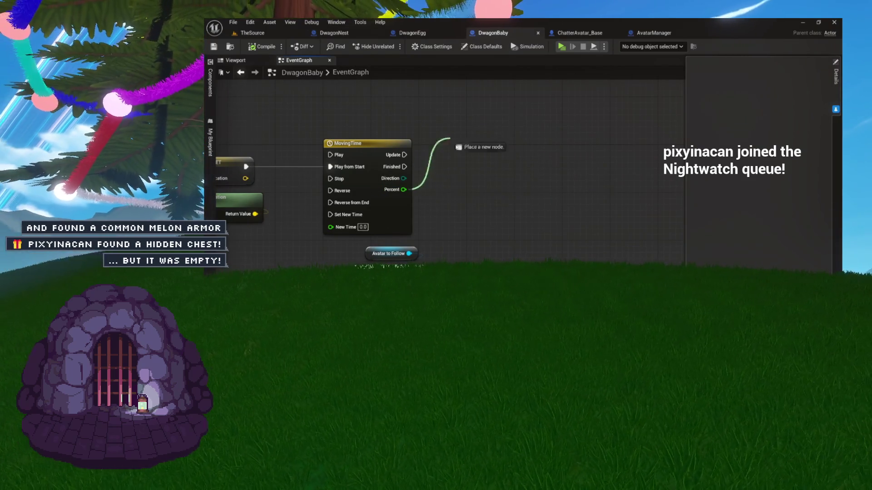
Step: Move the three avatar-location vector nodes down and left to make room
{"action": "left_click_drag", "start_coordinate": [449, 176], "coordinate": [453, 178]}
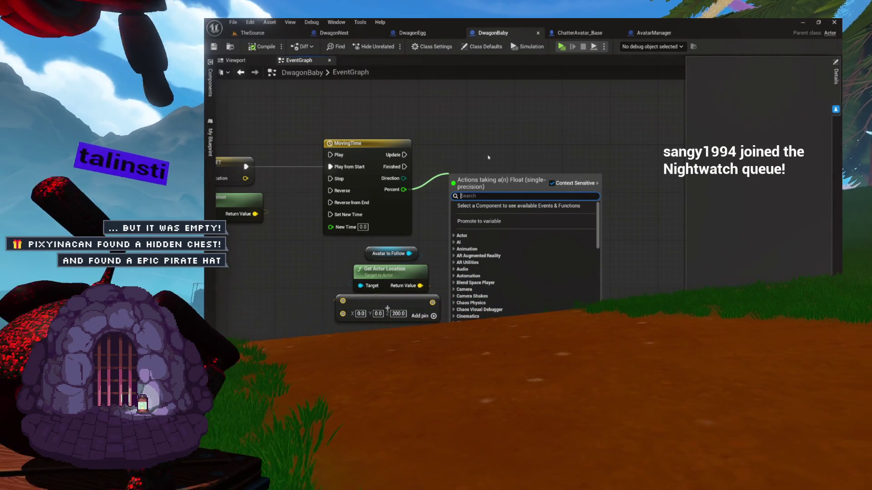
{"action": "left_click", "coordinate": [485, 154]}
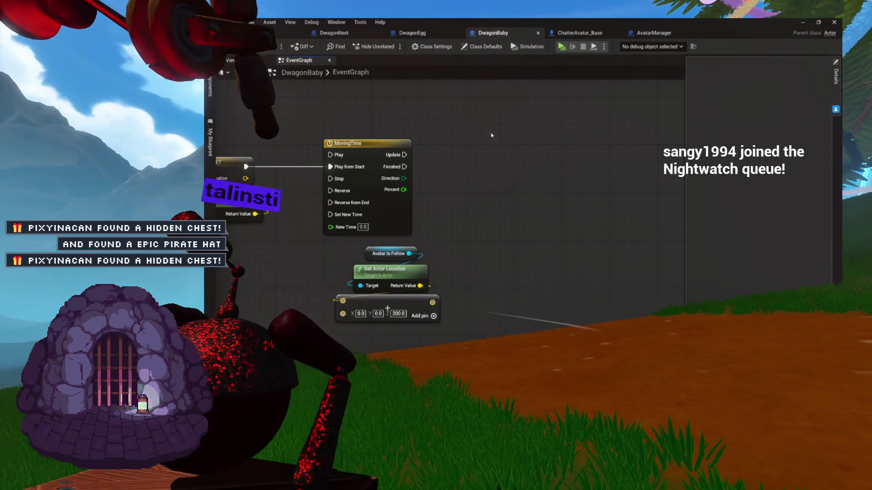
{"action": "left_click_drag", "start_coordinate": [460, 237], "coordinate": [384, 308]}
{"action": "mouse_move", "coordinate": [405, 207]}
{"action": "left_mouse_down"}
{"action": "mouse_move", "coordinate": [454, 224]}
{"action": "mouse_move", "coordinate": [465, 220]}
{"action": "mouse_move", "coordinate": [468, 204]}
{"action": "left_mouse_up"}
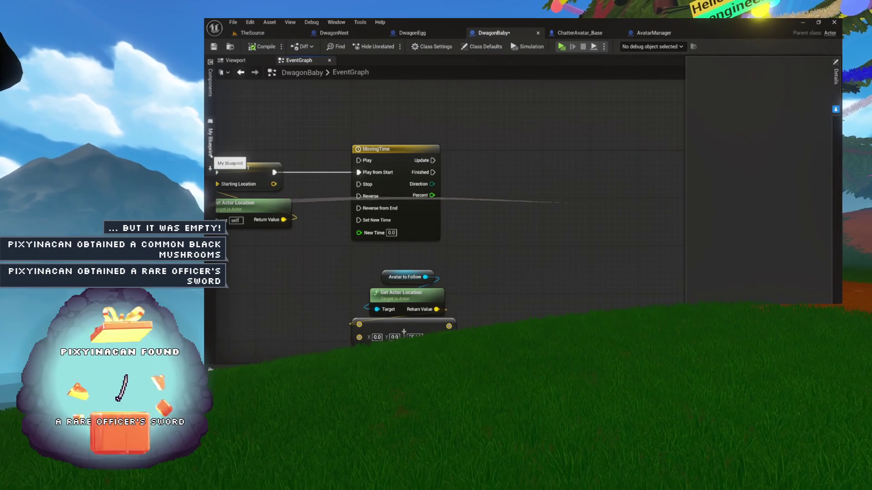
Step: Feed a Starting Location getter into a Lerp (Vector), with the raised avatar location as B
{"action": "left_click", "coordinate": [210, 139]}
{"action": "mouse_move", "coordinate": [240, 179]}
{"action": "left_mouse_down"}
{"action": "mouse_move", "coordinate": [516, 156]}
{"action": "mouse_move", "coordinate": [581, 175]}
{"action": "mouse_move", "coordinate": [600, 221]}
{"action": "left_mouse_up"}
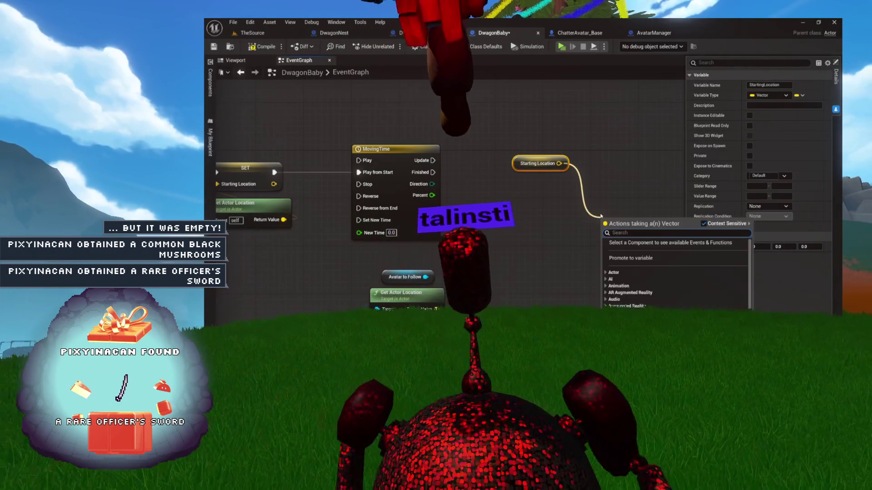
{"action": "type", "text": "lerp"}
{"action": "left_click", "coordinate": [619, 257]}
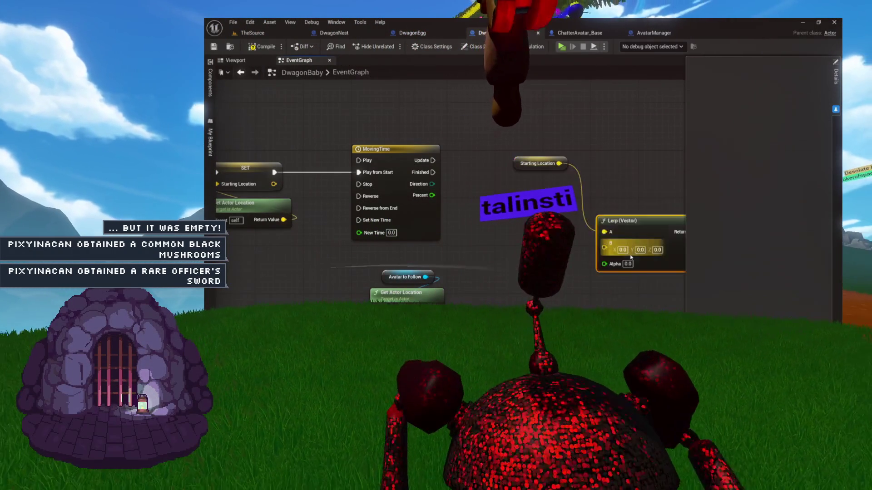
{"action": "mouse_move", "coordinate": [443, 318]}
{"action": "left_mouse_down"}
{"action": "mouse_move", "coordinate": [597, 236]}
{"action": "mouse_move", "coordinate": [602, 247]}
{"action": "left_mouse_up"}
Step: Drive the Lerp Alpha with MovingTime's Percent and tidy the surrounding nodes
{"action": "mouse_move", "coordinate": [521, 166]}
{"action": "left_mouse_down"}
{"action": "mouse_move", "coordinate": [616, 202]}
{"action": "mouse_move", "coordinate": [521, 190]}
{"action": "left_mouse_up"}
{"action": "left_click", "coordinate": [628, 222], "text": "shift"}
{"action": "left_click_drag", "start_coordinate": [433, 195], "coordinate": [497, 220]}
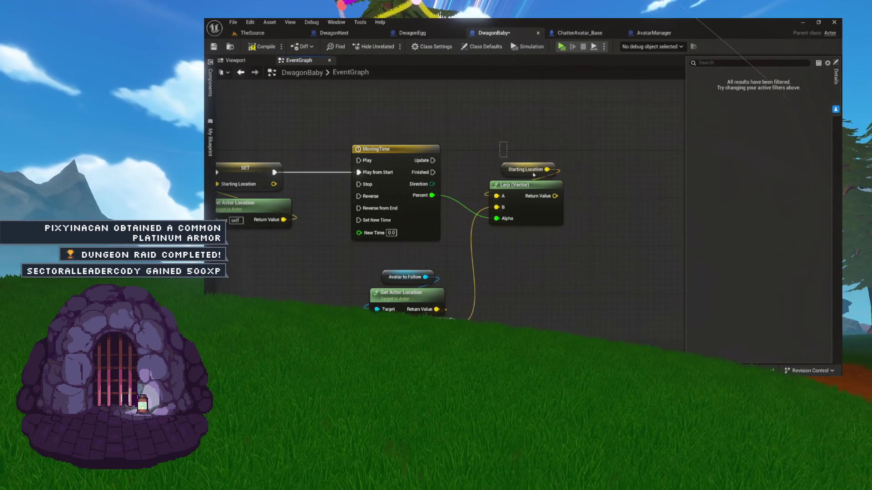
{"action": "left_click_drag", "start_coordinate": [534, 190], "coordinate": [540, 215]}
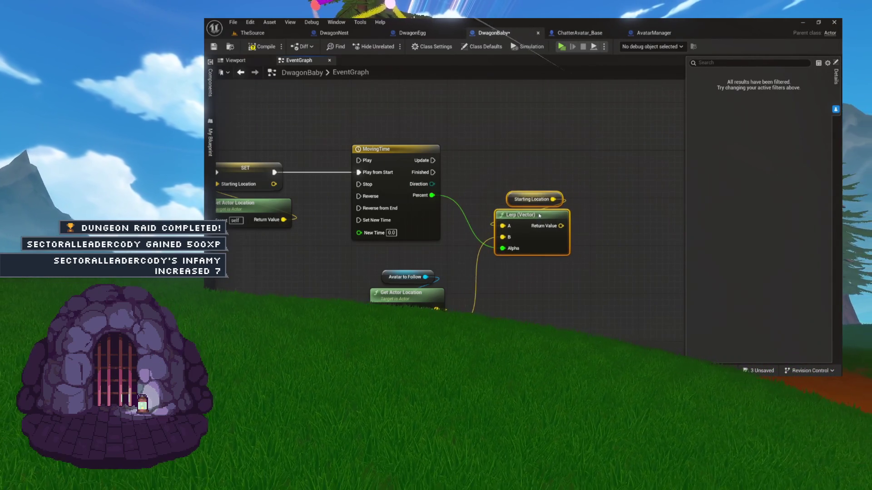
{"action": "left_click_drag", "start_coordinate": [475, 223], "coordinate": [455, 174]}
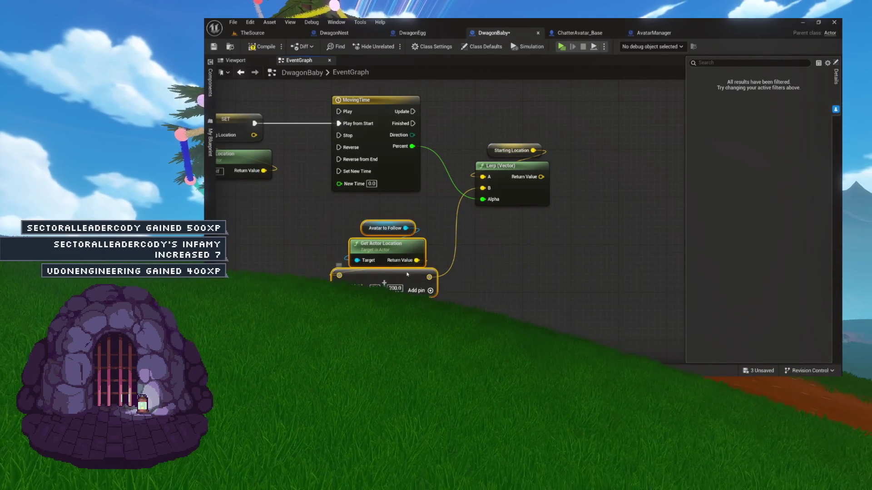
{"action": "left_click_drag", "start_coordinate": [410, 279], "coordinate": [403, 254]}
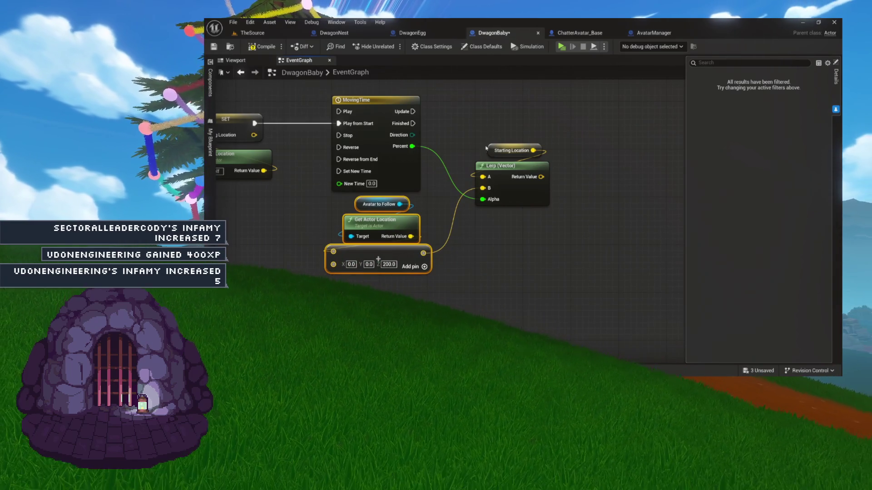
{"action": "left_click_drag", "start_coordinate": [477, 122], "coordinate": [524, 183]}
{"action": "left_click_drag", "start_coordinate": [533, 132], "coordinate": [505, 164]}
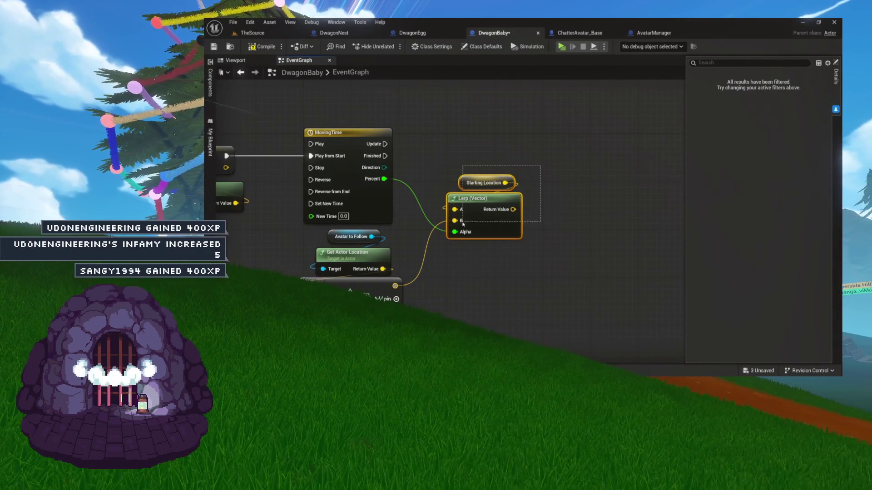
{"action": "left_click_drag", "start_coordinate": [459, 232], "coordinate": [460, 231]}
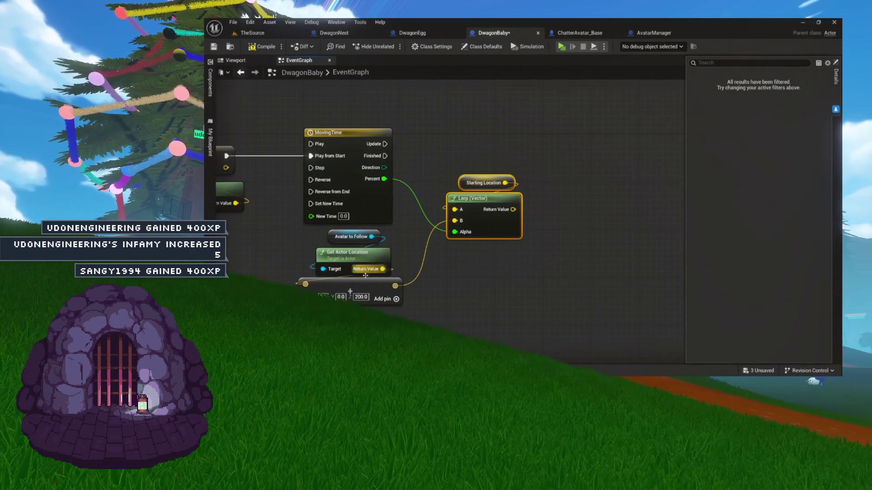
{"action": "left_click_drag", "start_coordinate": [405, 242], "coordinate": [291, 309]}
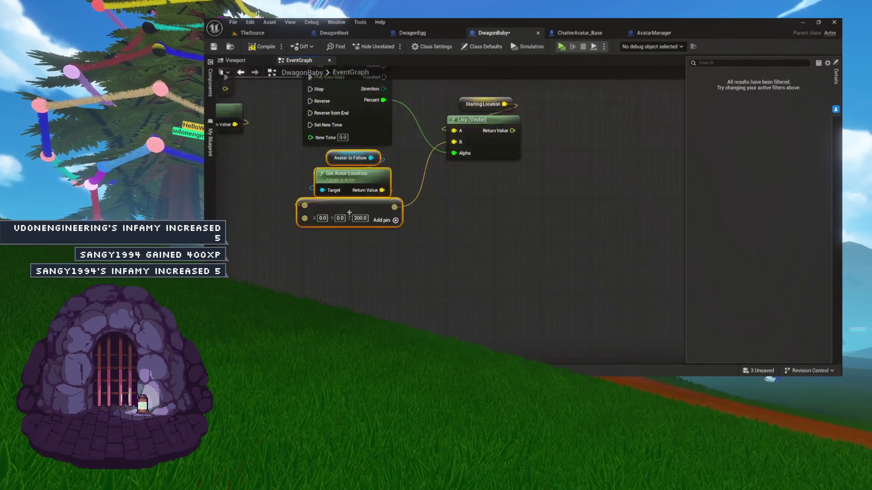
{"action": "mouse_move", "coordinate": [440, 255]}
{"action": "left_mouse_down"}
{"action": "mouse_move", "coordinate": [395, 285]}
{"action": "mouse_move", "coordinate": [365, 352]}
{"action": "left_mouse_up"}
{"action": "left_click_drag", "start_coordinate": [443, 249], "coordinate": [477, 200]}
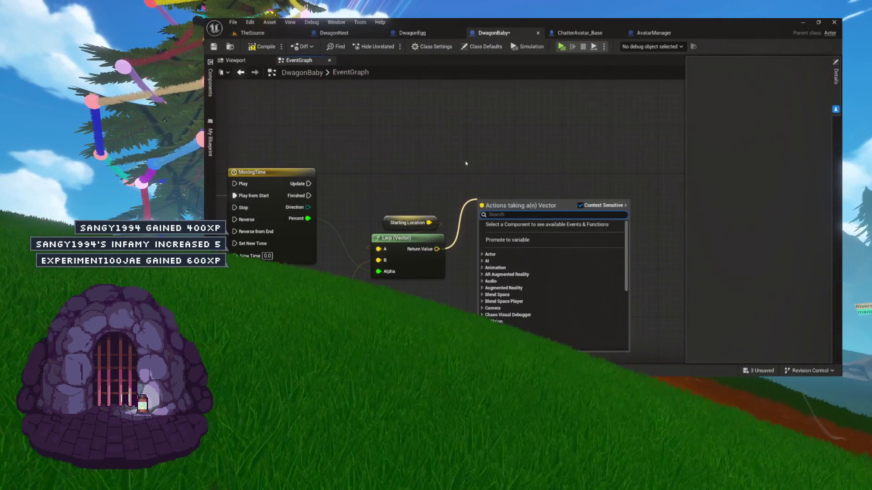
Step: Search 'set actor location' and place a Set Actor Location And Rotation node beside the Lerp
{"action": "left_click", "coordinate": [445, 182]}
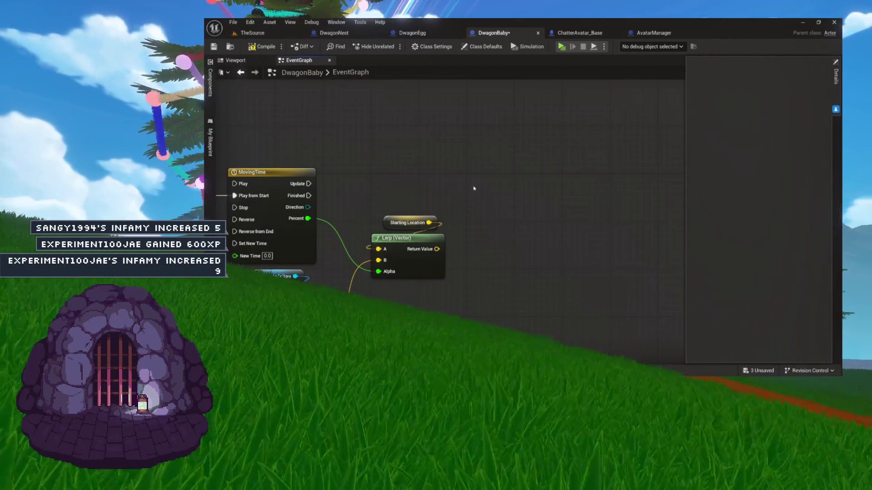
{"action": "right_click", "coordinate": [472, 183]}
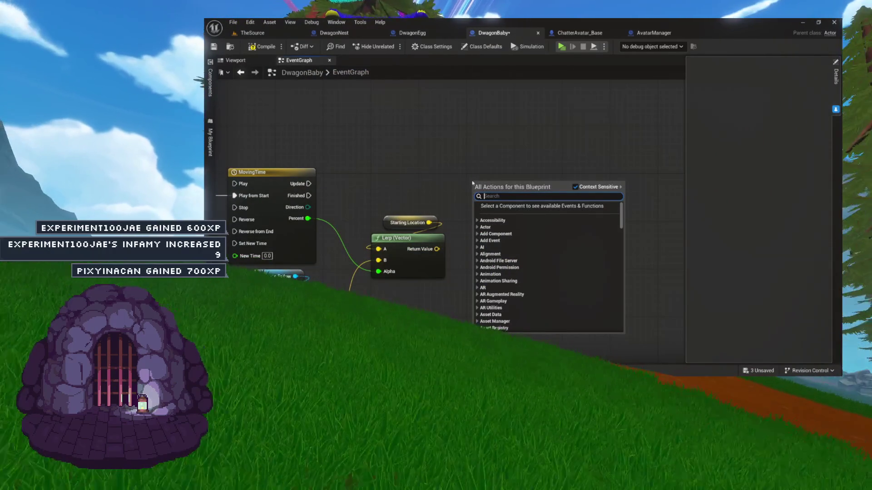
{"action": "type", "text": "set"}
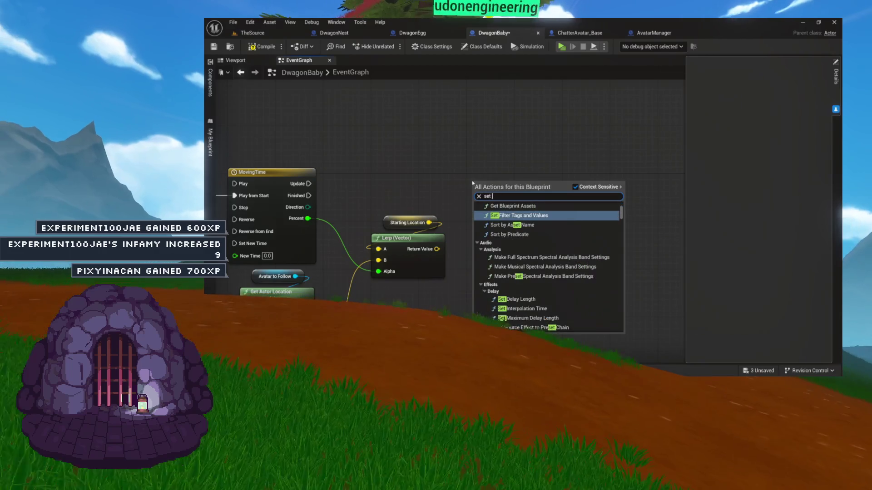
{"action": "type", "text": " actor location"}
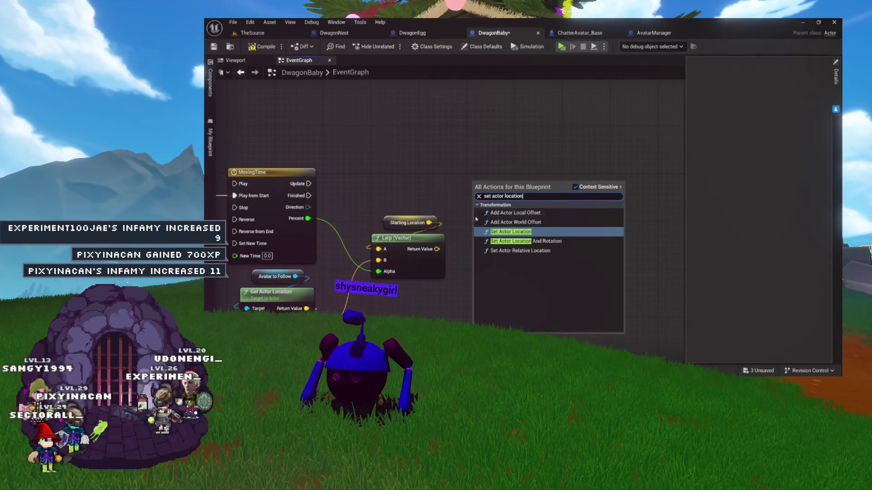
{"action": "left_click", "coordinate": [506, 242]}
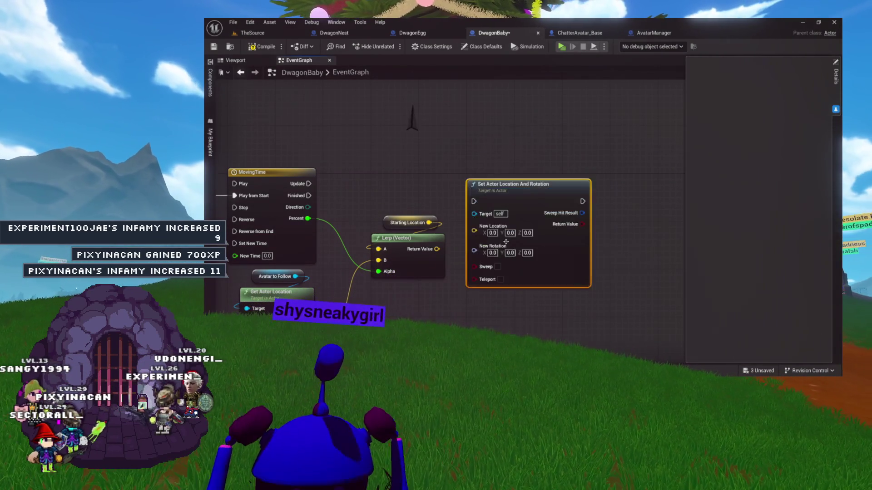
{"action": "left_click_drag", "start_coordinate": [523, 196], "coordinate": [541, 177]}
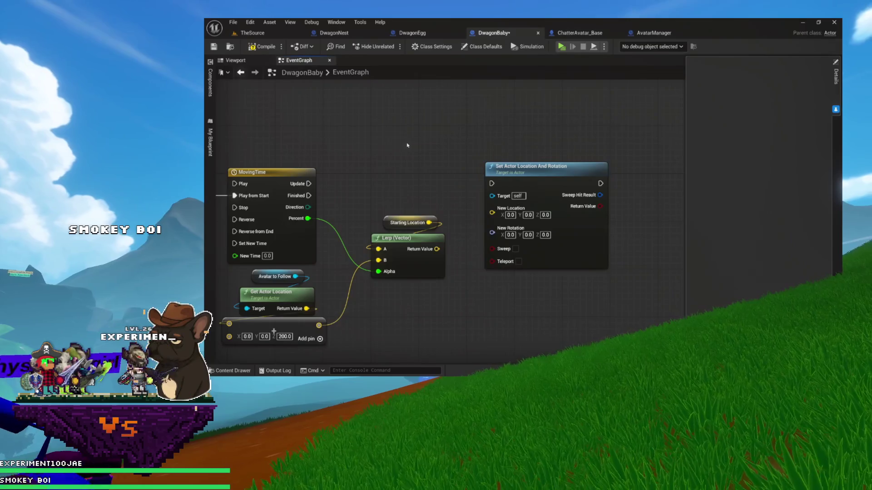
Step: Wire the Lerp result into New Location and MovingTime's Update into the Set Actor node
{"action": "left_click_drag", "start_coordinate": [407, 145], "coordinate": [460, 146]}
{"action": "mouse_move", "coordinate": [491, 250]}
{"action": "left_mouse_down"}
{"action": "mouse_move", "coordinate": [540, 248]}
{"action": "mouse_move", "coordinate": [546, 210]}
{"action": "left_mouse_up"}
{"action": "left_click_drag", "start_coordinate": [358, 188], "coordinate": [495, 187]}
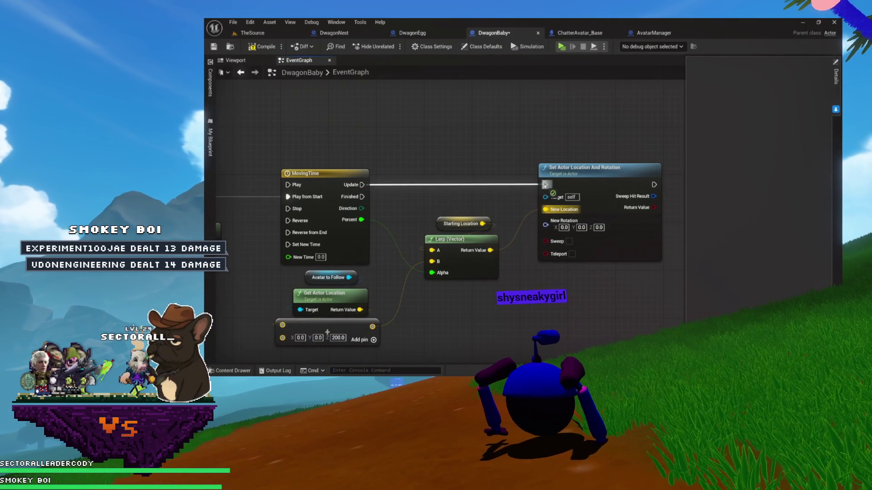
{"action": "left_click_drag", "start_coordinate": [568, 176], "coordinate": [602, 169]}
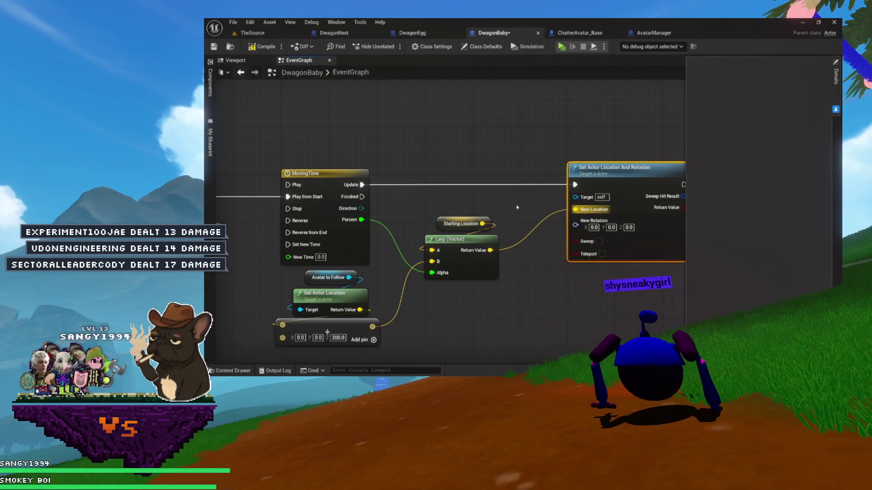
{"action": "left_click_drag", "start_coordinate": [465, 250], "coordinate": [499, 239]}
{"action": "mouse_move", "coordinate": [447, 221]}
{"action": "left_mouse_down"}
{"action": "mouse_move", "coordinate": [460, 199]}
{"action": "mouse_move", "coordinate": [521, 210]}
{"action": "mouse_move", "coordinate": [457, 196]}
{"action": "left_mouse_up"}
Step: Enable Teleport on the Set Actor Location And Rotation node
{"action": "left_click", "coordinate": [448, 130]}
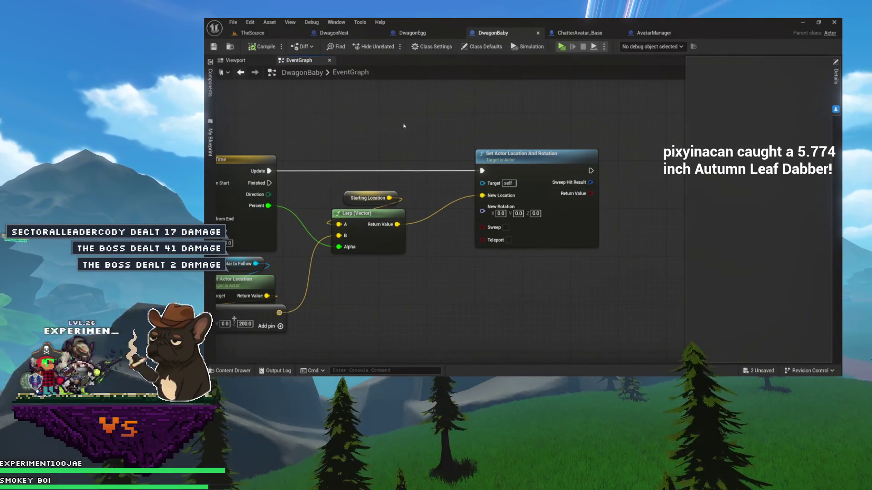
{"action": "left_click_drag", "start_coordinate": [408, 207], "coordinate": [684, 296]}
{"action": "left_click_drag", "start_coordinate": [600, 268], "coordinate": [560, 251]}
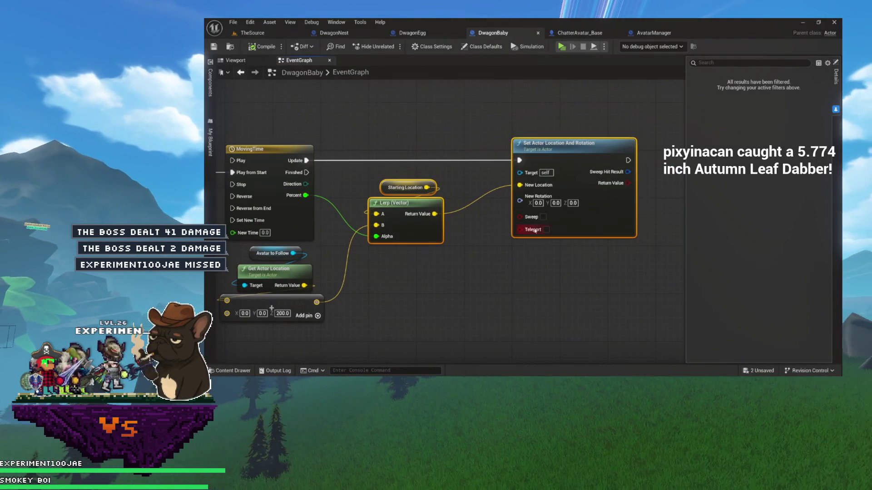
{"action": "left_click", "coordinate": [546, 229]}
{"action": "left_click_drag", "start_coordinate": [514, 226], "coordinate": [545, 212]}
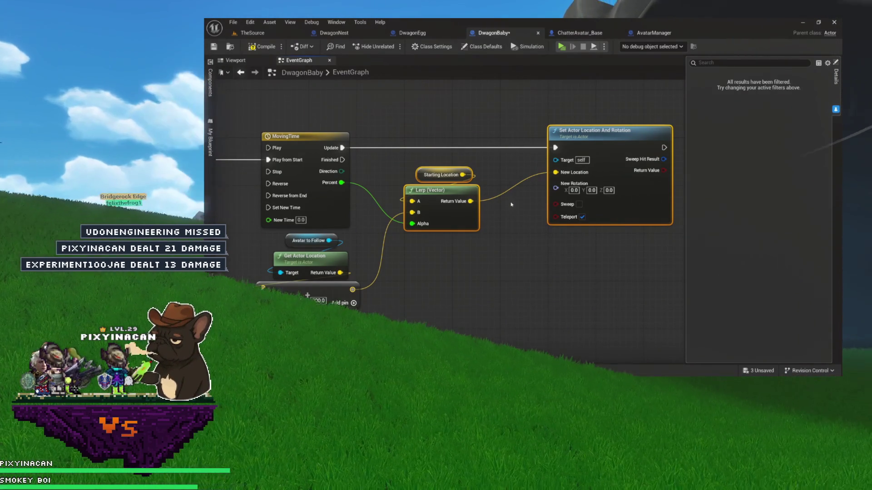
{"action": "left_click_drag", "start_coordinate": [508, 218], "coordinate": [443, 187]}
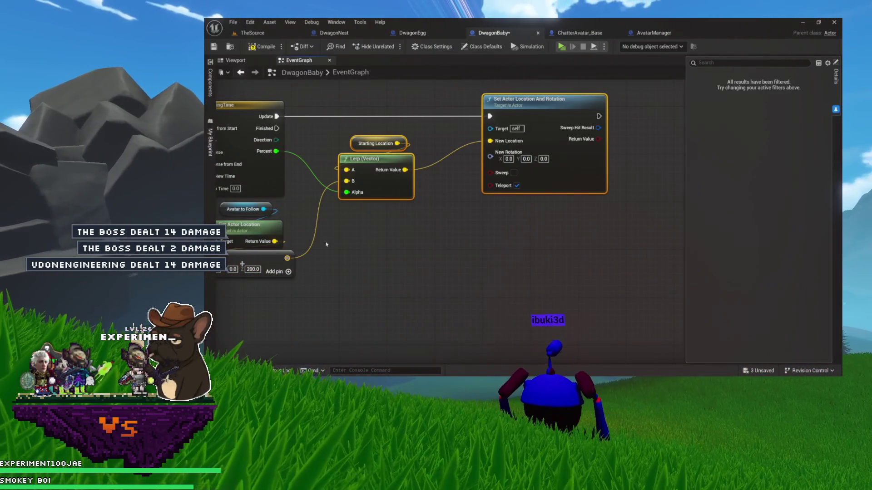
{"action": "left_click_drag", "start_coordinate": [330, 239], "coordinate": [360, 221]}
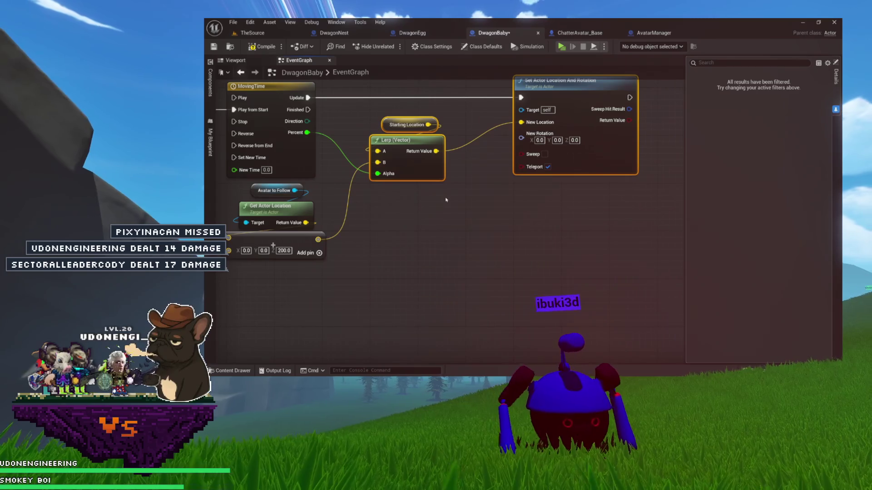
Step: Pull from the Lerp Return Value and add a Find Look at Rotation node via 'look'
{"action": "left_click_drag", "start_coordinate": [450, 164], "coordinate": [395, 187]}
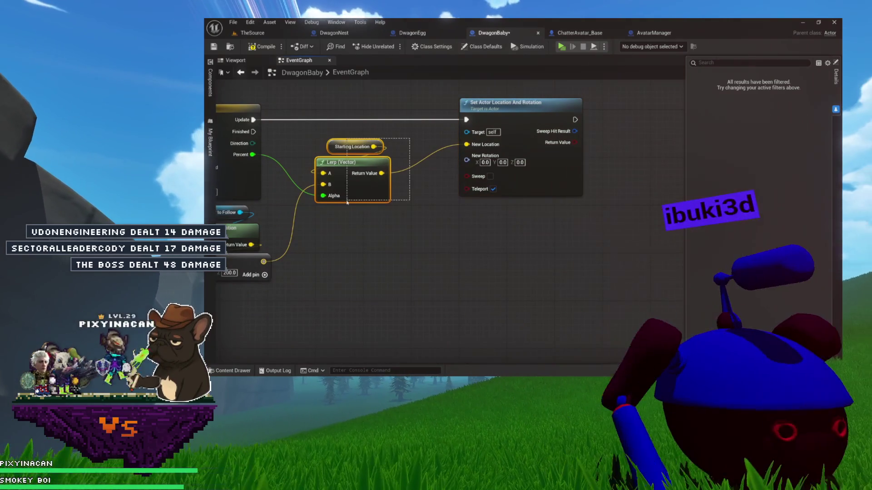
{"action": "left_click", "coordinate": [436, 146]}
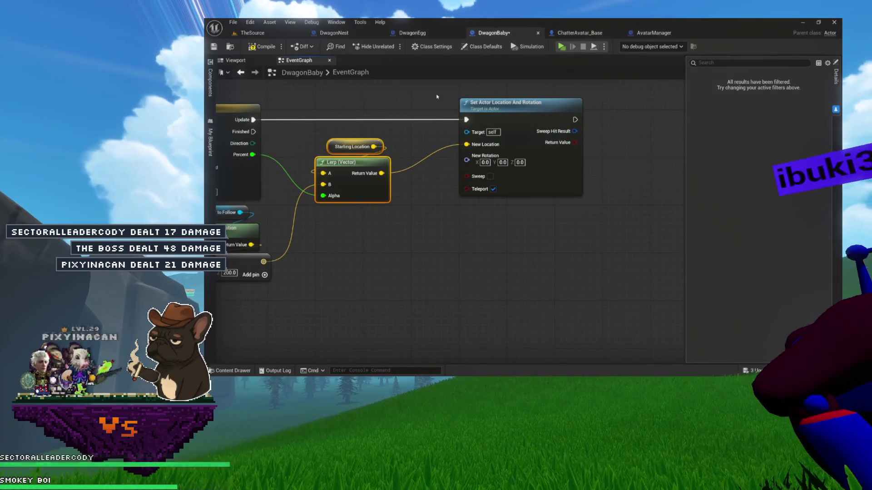
{"action": "left_click_drag", "start_coordinate": [498, 117], "coordinate": [545, 116]}
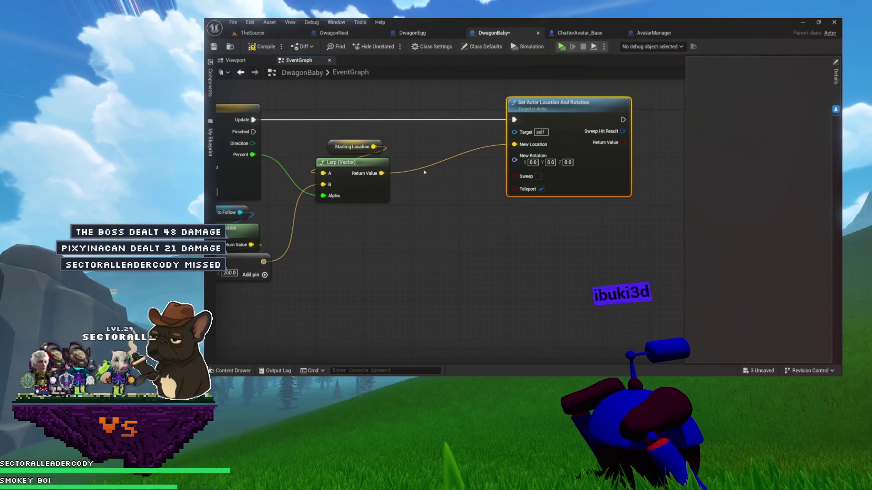
{"action": "left_click_drag", "start_coordinate": [381, 173], "coordinate": [435, 193]}
{"action": "type", "text": "forwa"}
{"action": "left_click", "coordinate": [429, 174]}
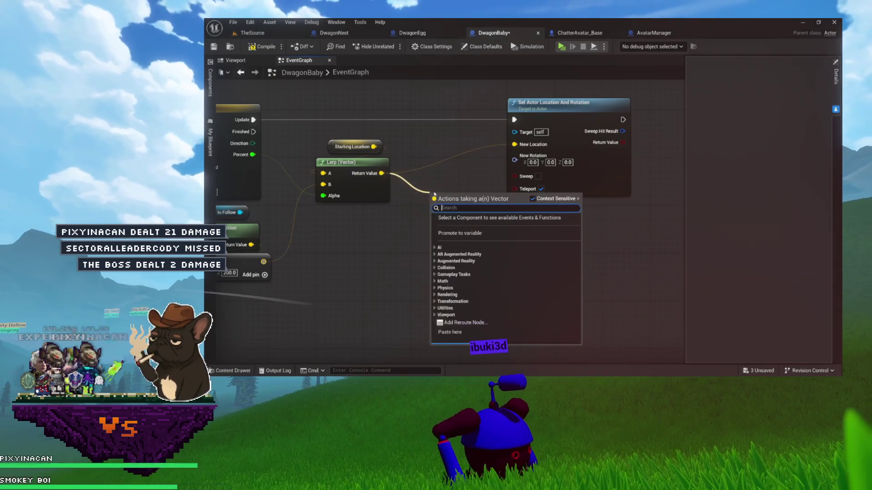
{"action": "type", "text": "look"}
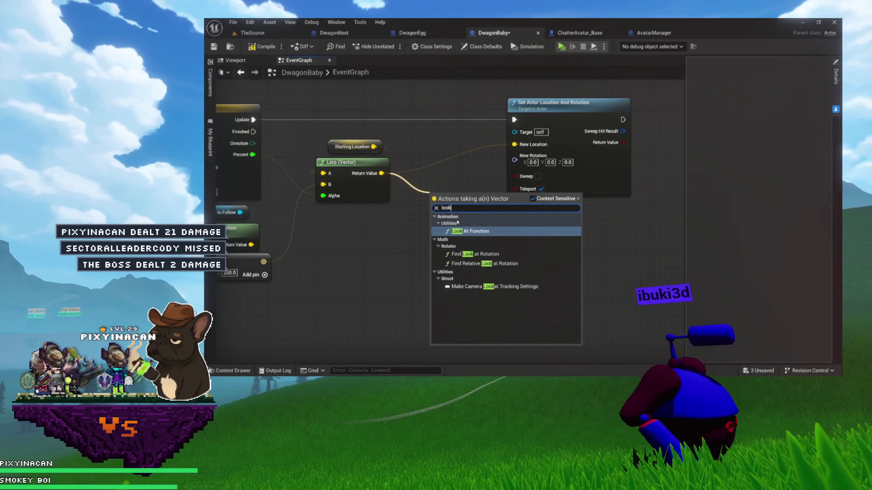
{"action": "left_click", "coordinate": [475, 254]}
{"action": "mouse_move", "coordinate": [461, 193]}
{"action": "left_mouse_down"}
{"action": "mouse_move", "coordinate": [443, 187]}
{"action": "mouse_move", "coordinate": [490, 213]}
{"action": "left_mouse_up"}
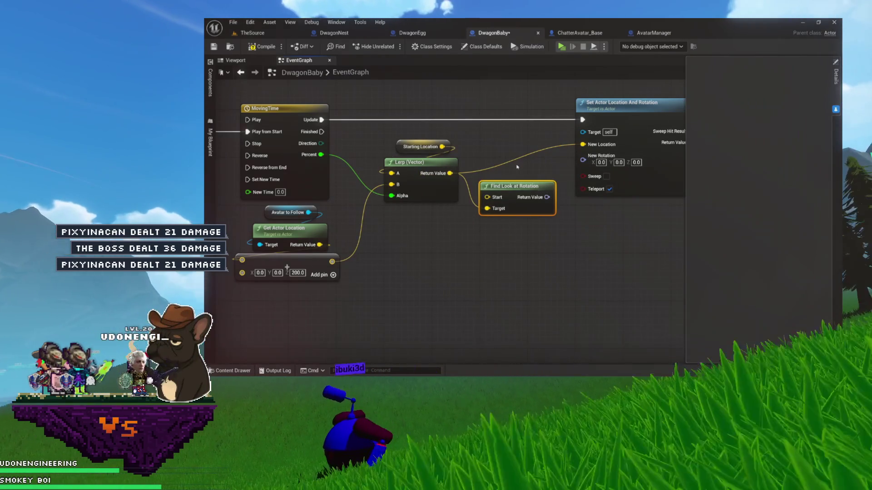
{"action": "left_click_drag", "start_coordinate": [517, 167], "coordinate": [484, 171]}
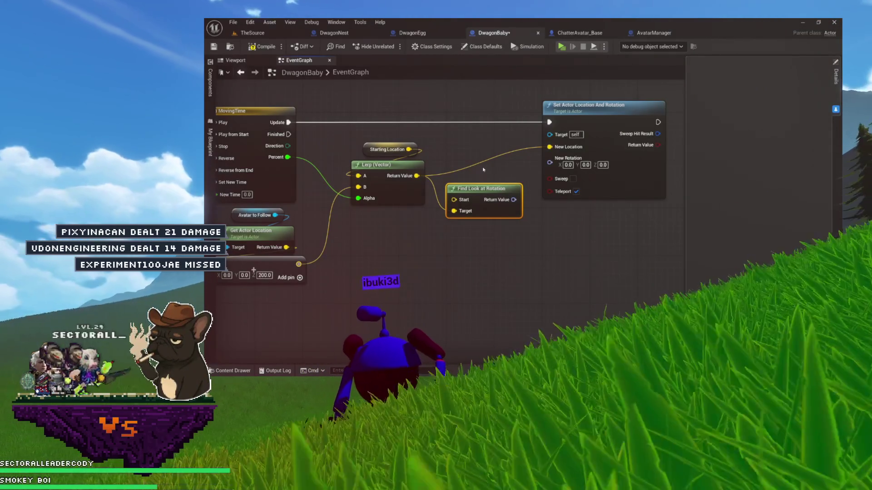
{"action": "left_click_drag", "start_coordinate": [458, 178], "coordinate": [488, 166]}
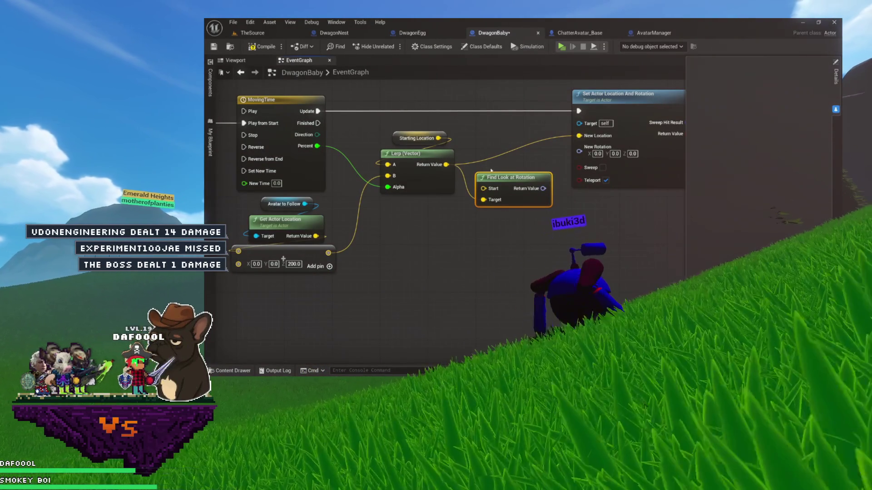
Step: Wire look-at output to New Rotation, Starting Location to Start, and offset avatar vector to Target
{"action": "left_click_drag", "start_coordinate": [543, 189], "coordinate": [579, 152]}
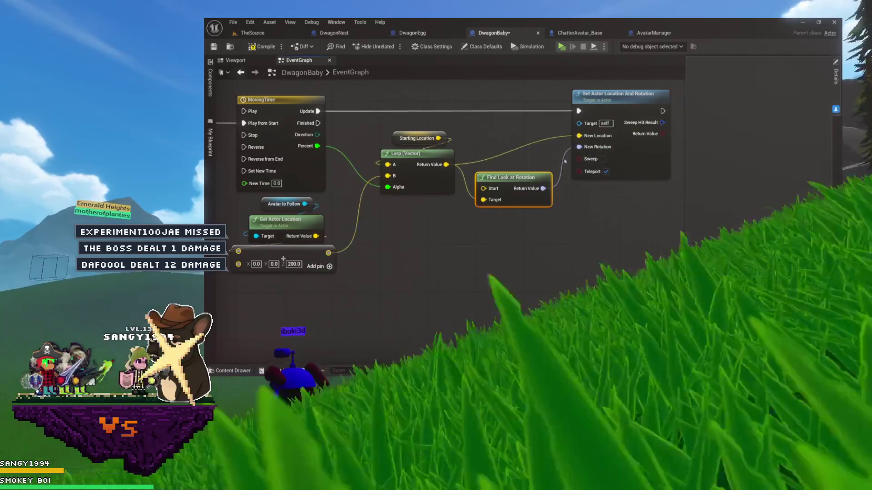
{"action": "left_click_drag", "start_coordinate": [480, 182], "coordinate": [502, 206]}
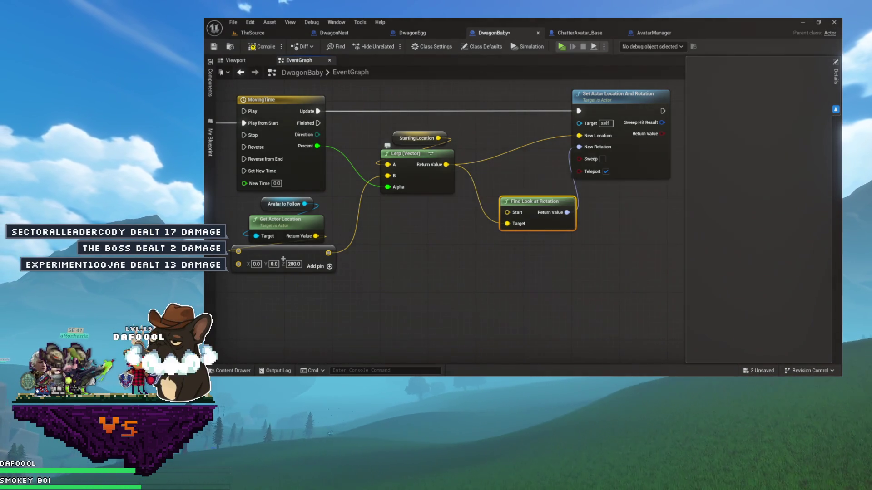
{"action": "left_click_drag", "start_coordinate": [508, 212], "coordinate": [508, 213]}
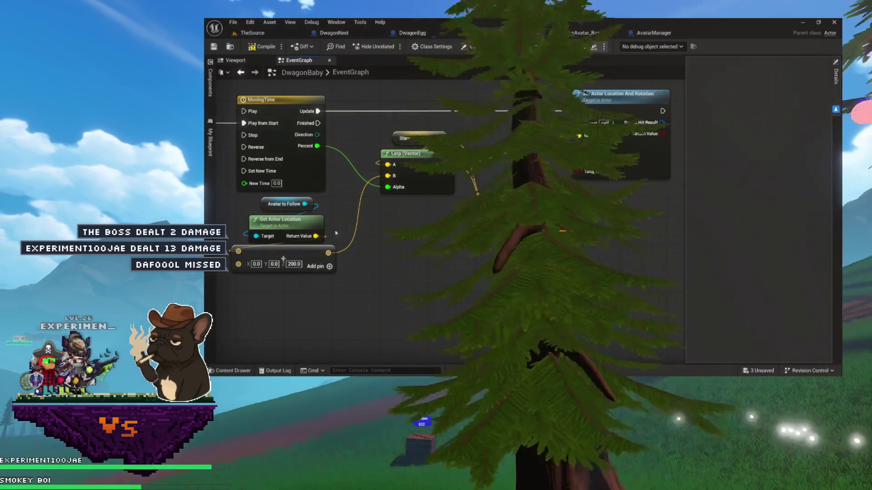
{"action": "mouse_move", "coordinate": [328, 253]}
{"action": "left_mouse_down"}
{"action": "mouse_move", "coordinate": [476, 242]}
{"action": "mouse_move", "coordinate": [508, 223]}
{"action": "left_mouse_up"}
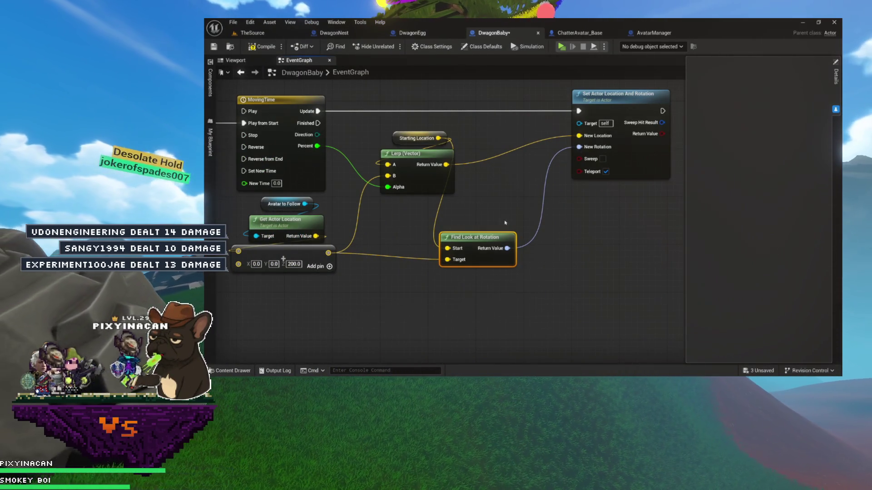
{"action": "left_click_drag", "start_coordinate": [482, 238], "coordinate": [517, 231]}
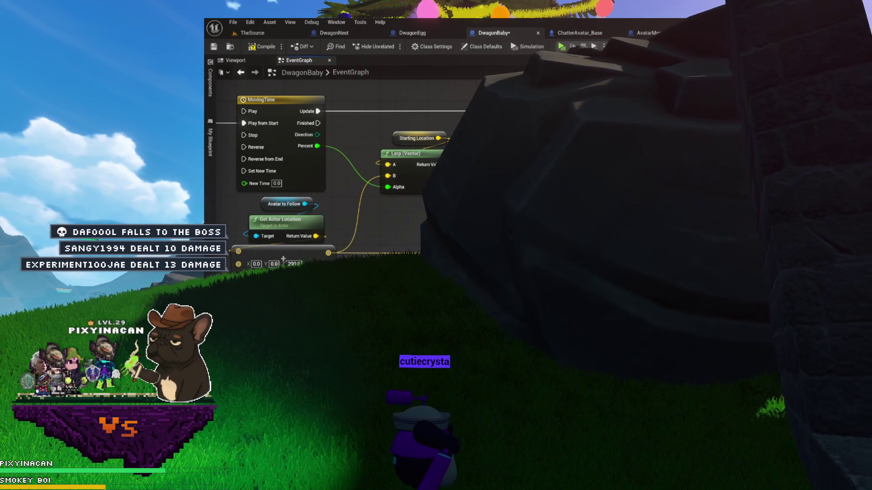
{"action": "left_click_drag", "start_coordinate": [284, 259], "coordinate": [298, 299]}
{"action": "mouse_move", "coordinate": [291, 109]}
{"action": "left_mouse_down"}
{"action": "mouse_move", "coordinate": [351, 115]}
{"action": "mouse_move", "coordinate": [292, 98]}
{"action": "left_mouse_up"}
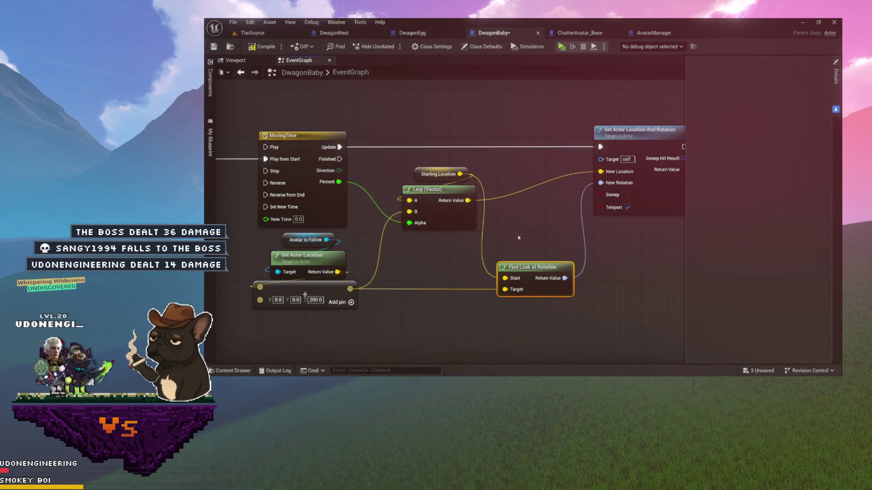
{"action": "mouse_move", "coordinate": [492, 236]}
{"action": "left_mouse_down"}
{"action": "mouse_move", "coordinate": [490, 226]}
{"action": "mouse_move", "coordinate": [457, 230]}
{"action": "mouse_move", "coordinate": [492, 231]}
{"action": "left_mouse_up"}
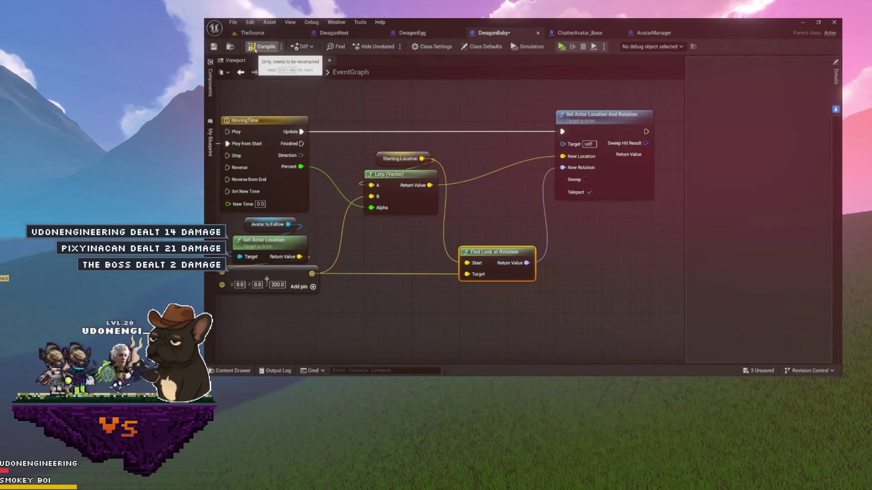
Step: Add a Delay node with Duration 5.0 after MovingTime's Finished output
{"action": "mouse_move", "coordinate": [393, 146]}
{"action": "left_mouse_down"}
{"action": "mouse_move", "coordinate": [547, 191]}
{"action": "mouse_move", "coordinate": [684, 214]}
{"action": "left_mouse_up"}
{"action": "left_click_drag", "start_coordinate": [311, 205], "coordinate": [312, 204]}
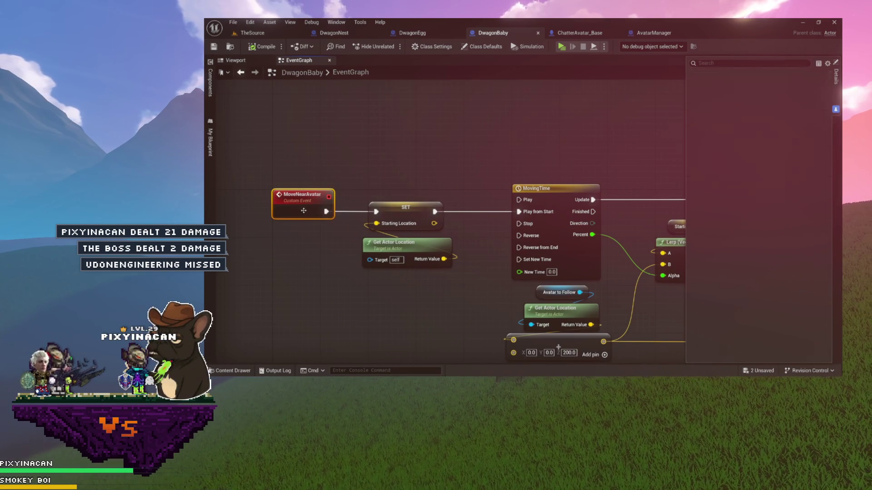
{"action": "left_click_drag", "start_coordinate": [382, 161], "coordinate": [325, 148]}
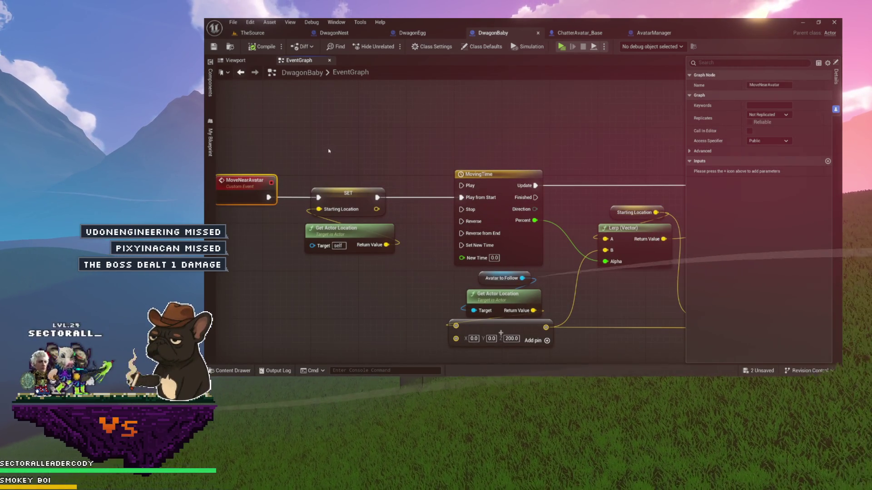
{"action": "mouse_move", "coordinate": [529, 169]}
{"action": "left_mouse_down"}
{"action": "mouse_move", "coordinate": [464, 151]}
{"action": "mouse_move", "coordinate": [370, 149]}
{"action": "left_mouse_up"}
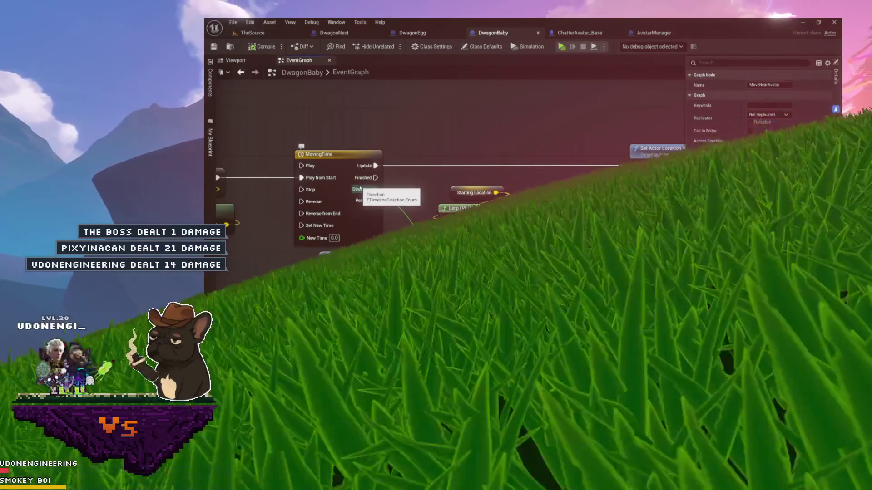
{"action": "mouse_move", "coordinate": [503, 219]}
{"action": "left_mouse_down"}
{"action": "mouse_move", "coordinate": [529, 270]}
{"action": "mouse_move", "coordinate": [536, 346]}
{"action": "mouse_move", "coordinate": [520, 333]}
{"action": "left_mouse_up"}
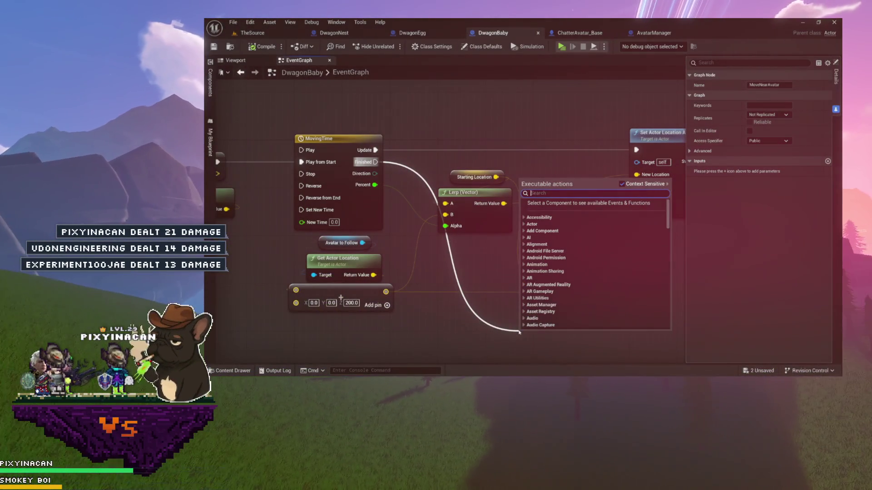
{"action": "type", "text": "delay"}
{"action": "key", "text": "Return"}
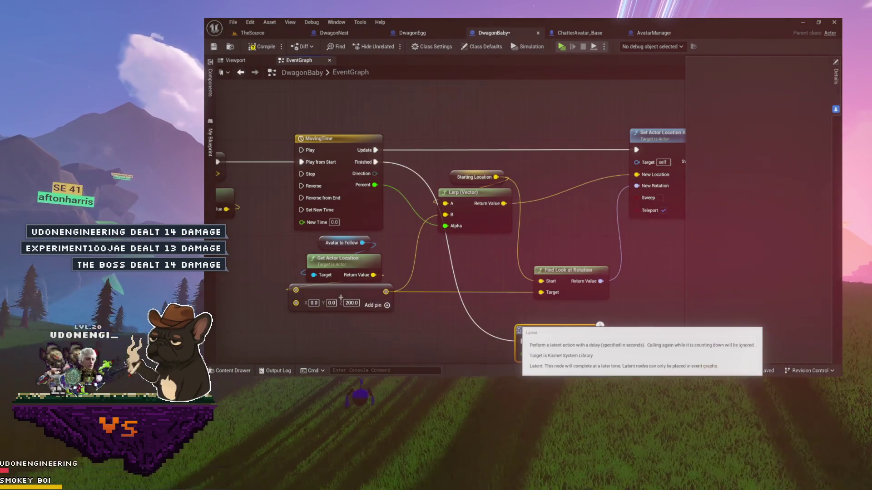
{"action": "mouse_move", "coordinate": [533, 341]}
{"action": "left_mouse_down"}
{"action": "mouse_move", "coordinate": [499, 262]}
{"action": "mouse_move", "coordinate": [468, 263]}
{"action": "left_mouse_up"}
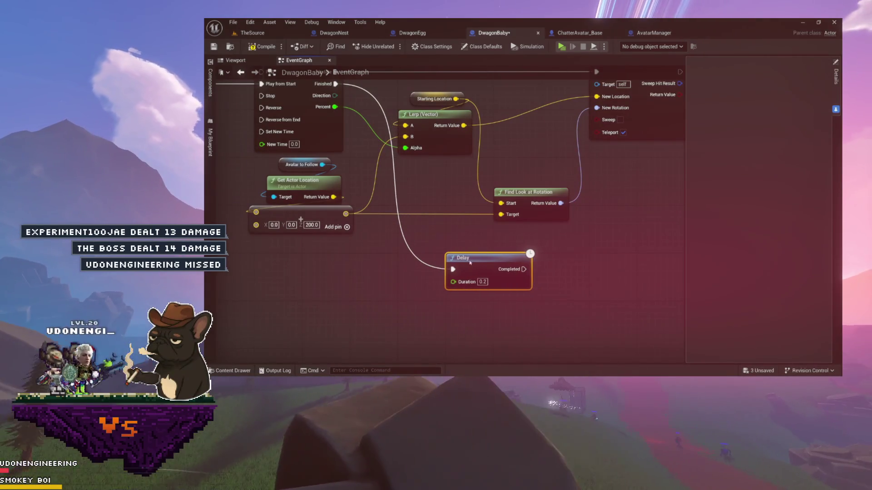
{"action": "left_click", "coordinate": [483, 282]}
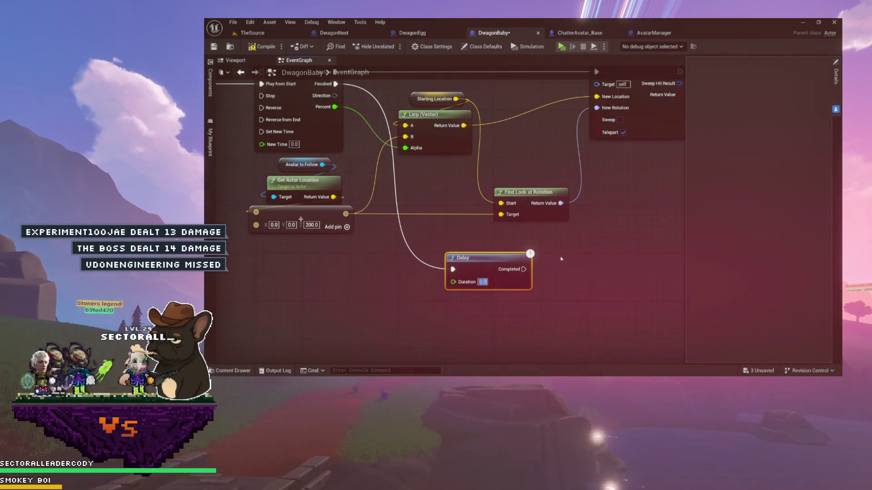
{"action": "mouse_move", "coordinate": [561, 258]}
{"action": "left_mouse_down"}
{"action": "mouse_move", "coordinate": [497, 267]}
{"action": "mouse_move", "coordinate": [479, 284]}
{"action": "mouse_move", "coordinate": [517, 275]}
{"action": "left_mouse_up"}
{"action": "left_click", "coordinate": [420, 242]}
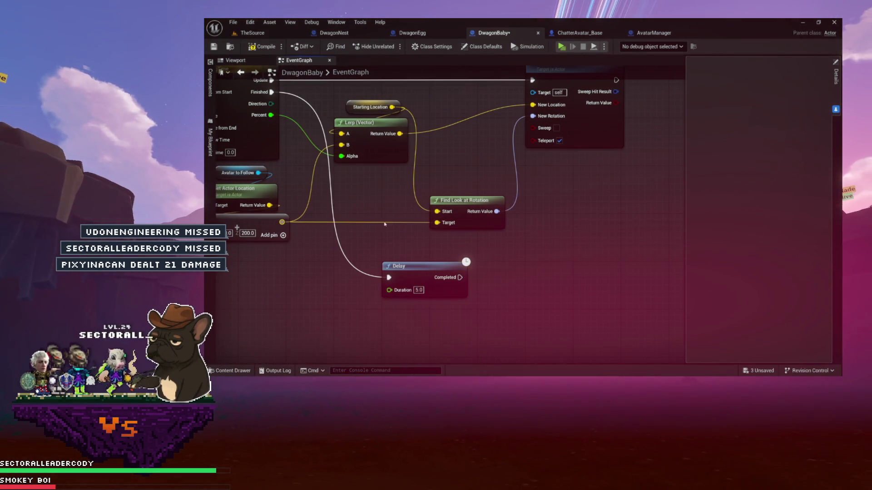
Step: Call Move Near Avatar from the Delay's Completed pin and save the DwagonBaby blueprint
{"action": "left_click", "coordinate": [209, 141]}
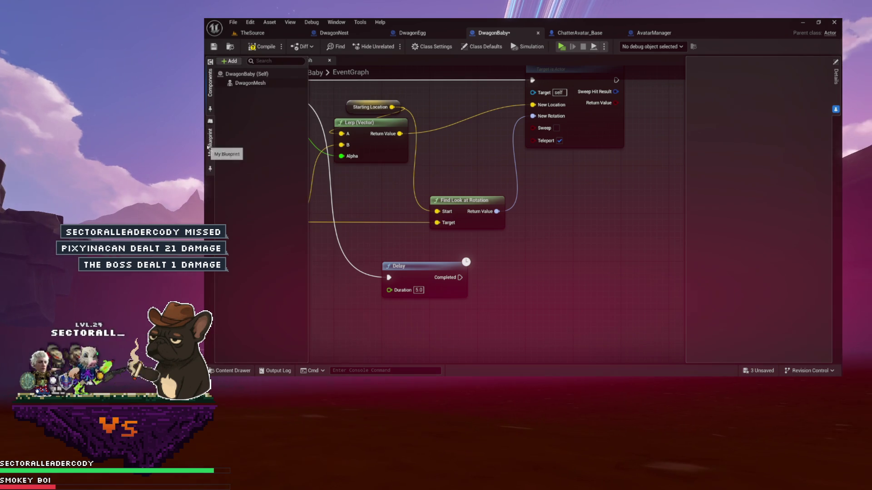
{"action": "mouse_move", "coordinate": [251, 93]}
{"action": "left_mouse_down"}
{"action": "mouse_move", "coordinate": [509, 270]}
{"action": "mouse_move", "coordinate": [499, 286]}
{"action": "mouse_move", "coordinate": [511, 294]}
{"action": "mouse_move", "coordinate": [551, 269]}
{"action": "left_mouse_up"}
{"action": "left_click_drag", "start_coordinate": [525, 268], "coordinate": [539, 262]}
{"action": "left_click", "coordinate": [413, 260]}
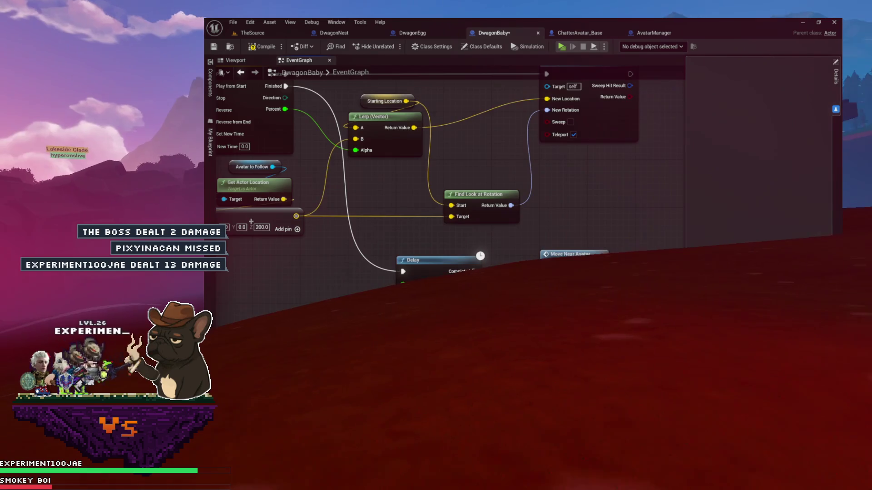
{"action": "scroll", "coordinate": [414, 208], "scroll_direction": "down", "scroll_amount": 3}
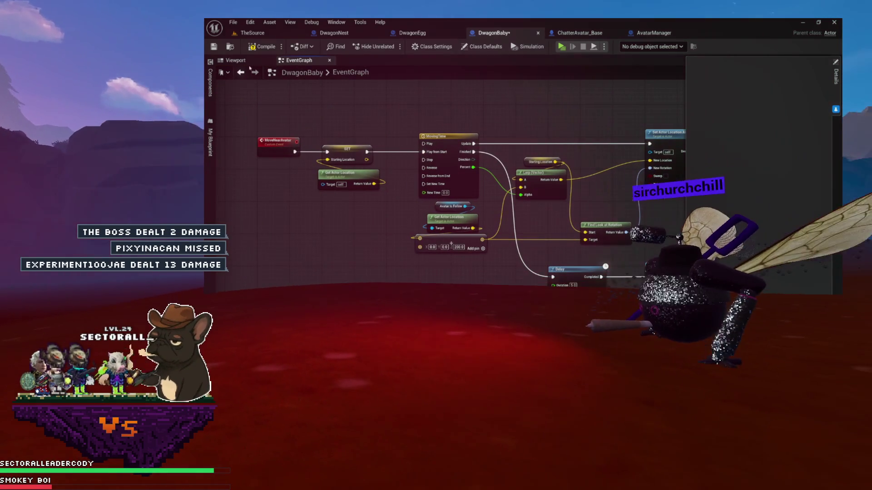
{"action": "key", "text": "ctrl+s"}
Step: Shift the whole movement node group lower, review the chain, and return to the level viewport
{"action": "left_click_drag", "start_coordinate": [492, 118], "coordinate": [460, 120]}
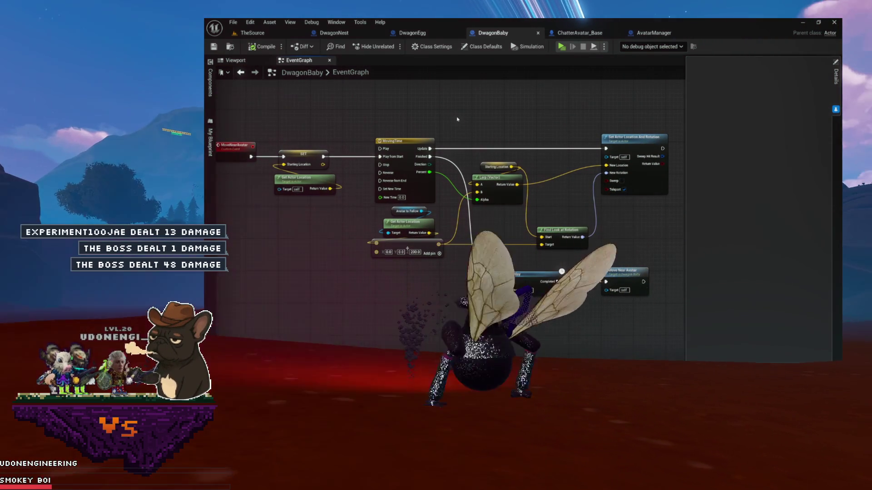
{"action": "left_click_drag", "start_coordinate": [399, 131], "coordinate": [459, 131]}
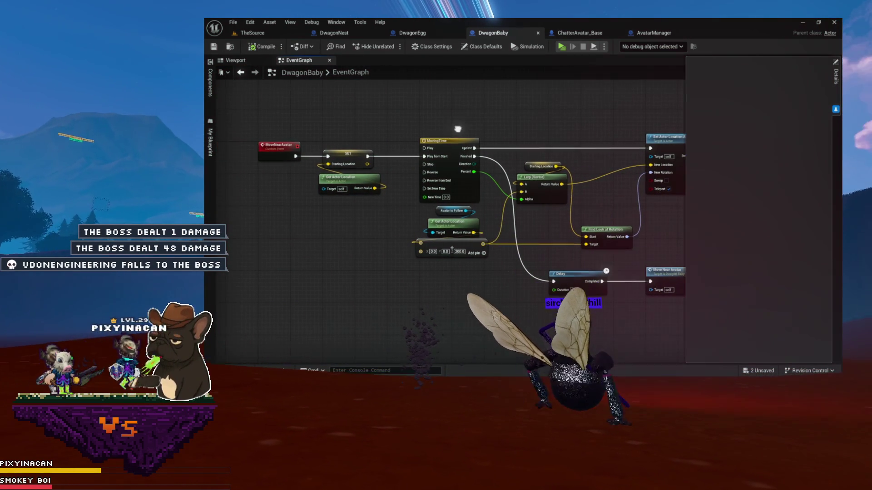
{"action": "scroll", "coordinate": [350, 159], "scroll_direction": "down", "scroll_amount": 5}
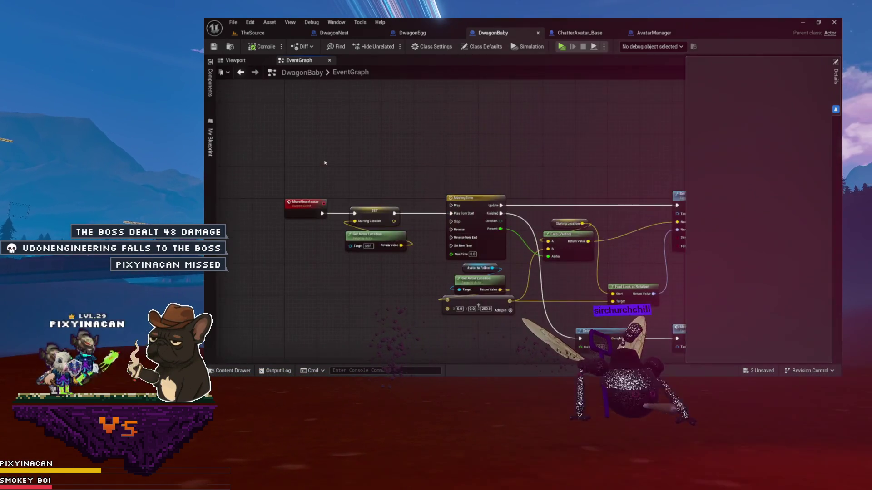
{"action": "left_click_drag", "start_coordinate": [465, 165], "coordinate": [350, 250]}
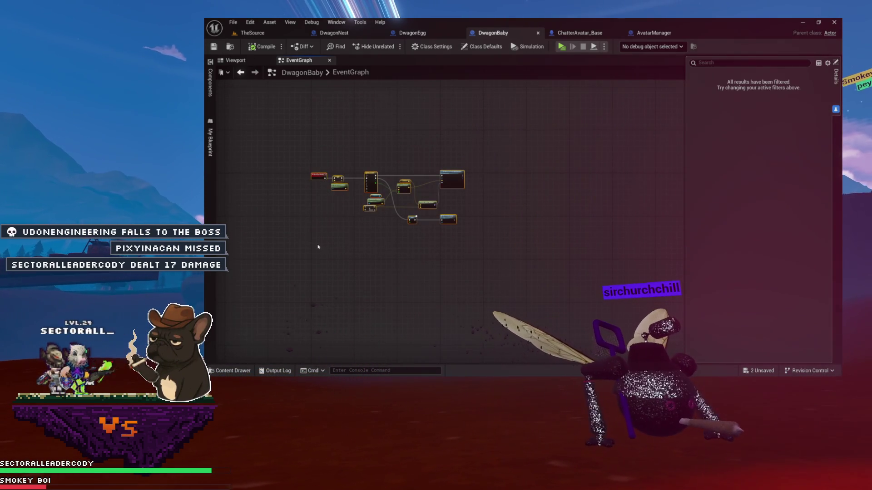
{"action": "scroll", "coordinate": [324, 171], "scroll_direction": "up", "scroll_amount": 5}
{"action": "mouse_move", "coordinate": [310, 160]}
{"action": "left_mouse_down"}
{"action": "mouse_move", "coordinate": [327, 144]}
{"action": "mouse_move", "coordinate": [314, 229]}
{"action": "left_mouse_up"}
{"action": "left_click", "coordinate": [313, 229]}
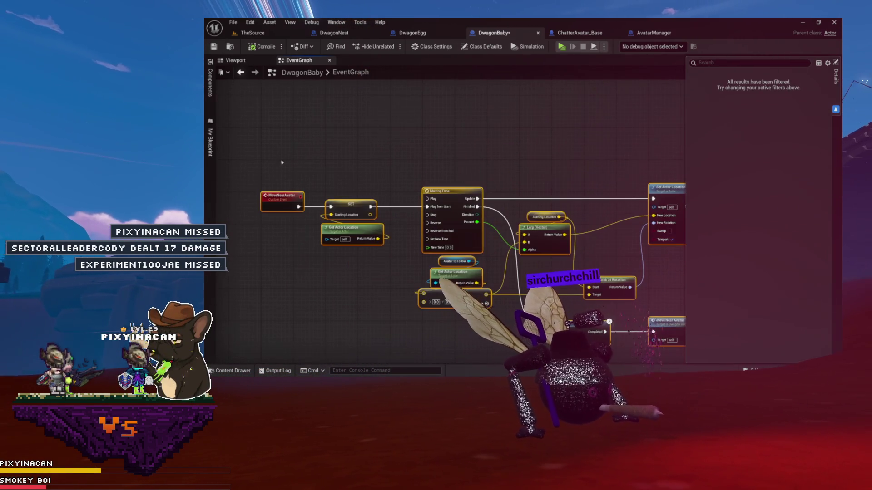
{"action": "left_click", "coordinate": [356, 191]}
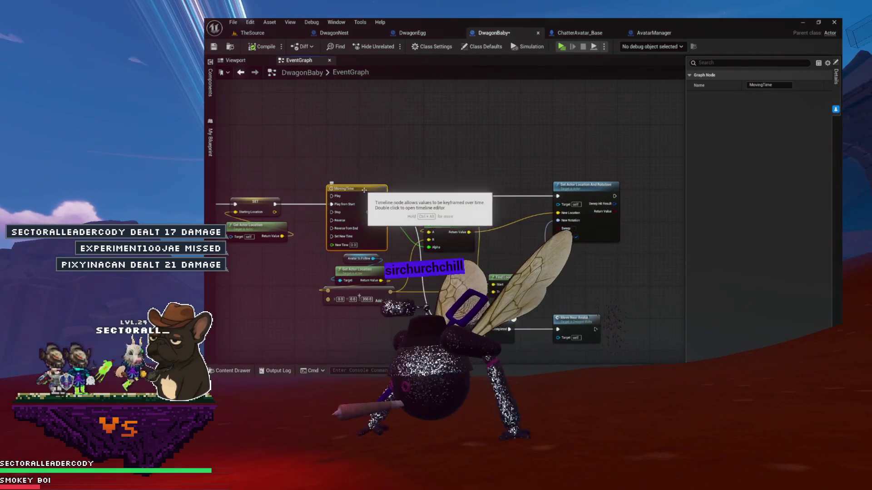
{"action": "mouse_move", "coordinate": [480, 324]}
{"action": "left_mouse_down"}
{"action": "mouse_move", "coordinate": [448, 284]}
{"action": "mouse_move", "coordinate": [423, 222]}
{"action": "left_mouse_up"}
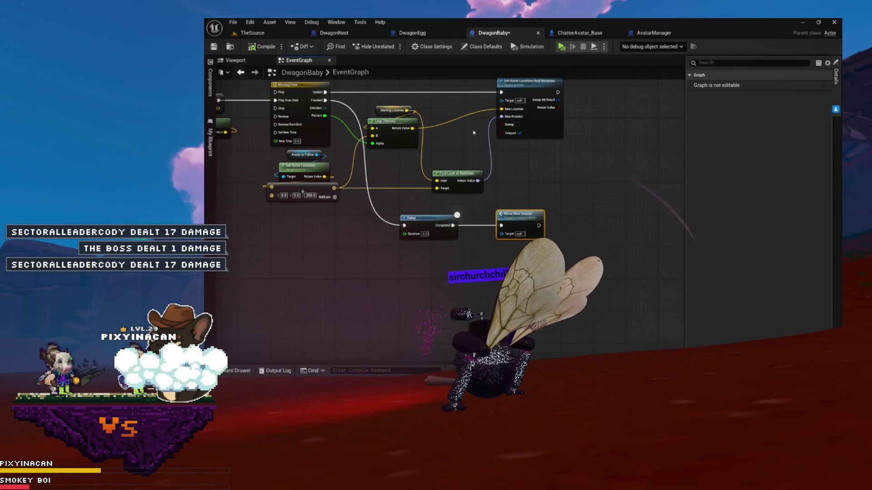
{"action": "mouse_move", "coordinate": [453, 148]}
{"action": "left_mouse_down"}
{"action": "mouse_move", "coordinate": [505, 163]}
{"action": "mouse_move", "coordinate": [507, 202]}
{"action": "mouse_move", "coordinate": [523, 210]}
{"action": "mouse_move", "coordinate": [577, 210]}
{"action": "left_mouse_up"}
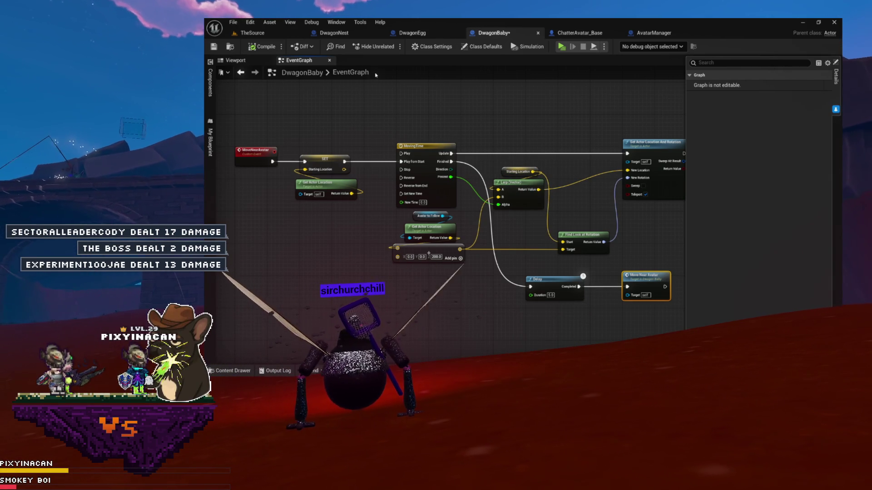
{"action": "left_click", "coordinate": [263, 34]}
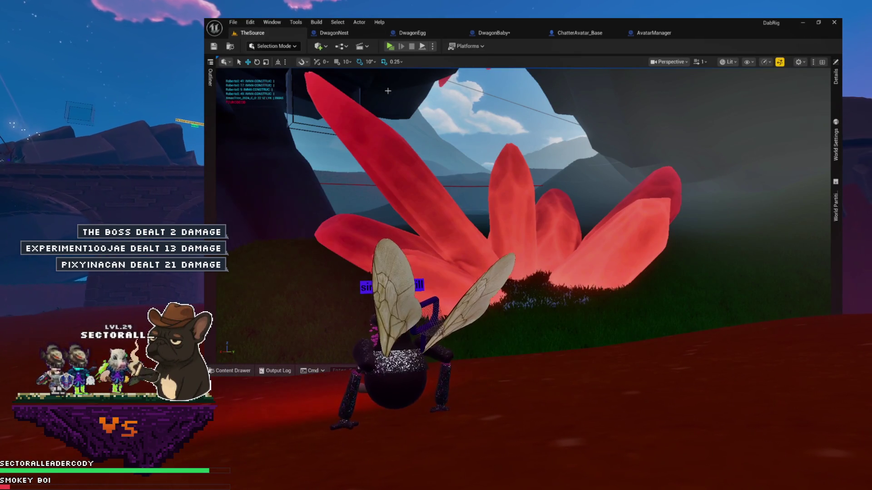
Step: Switch to the DwagonNest tab to view the HatchNextHegg function that hatches My Heggs' first egg
{"action": "left_click", "coordinate": [339, 34]}
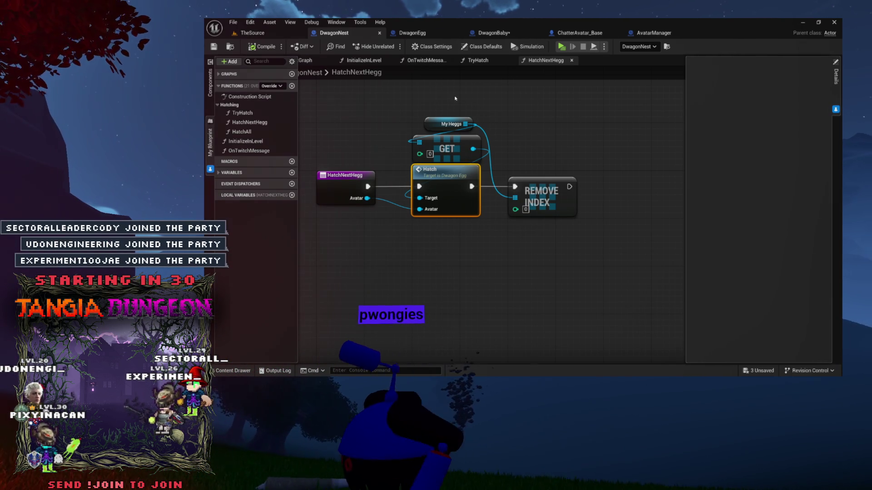
Step: Back in DwagonBaby's EventGraph, zoom to show the Delay and Move Near Avatar nodes
{"action": "left_click_drag", "start_coordinate": [560, 117], "coordinate": [581, 151]}
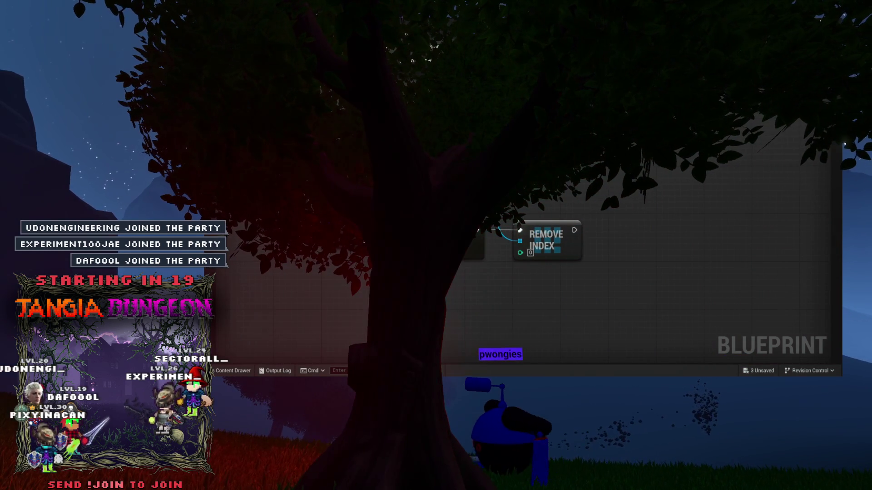
{"action": "scroll", "coordinate": [591, 254], "scroll_direction": "down", "scroll_amount": 5}
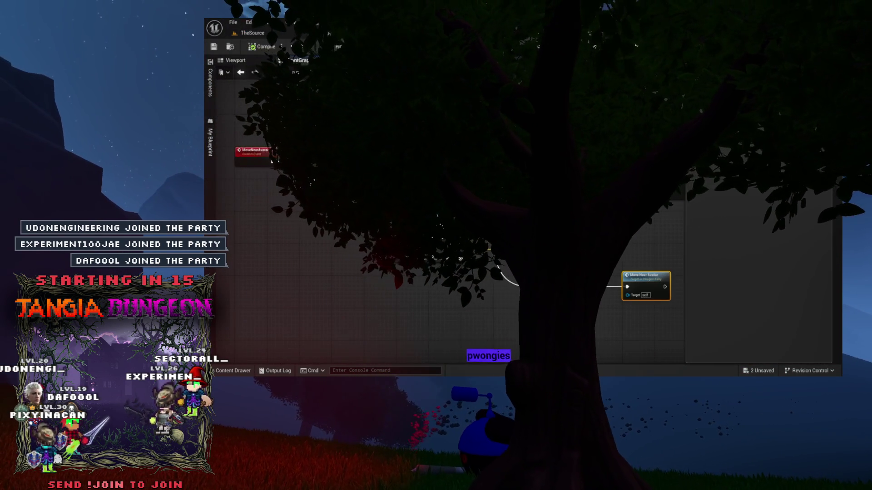
{"action": "scroll", "coordinate": [508, 291], "scroll_direction": "down", "scroll_amount": 3}
{"action": "scroll", "coordinate": [499, 281], "scroll_direction": "up", "scroll_amount": 3}
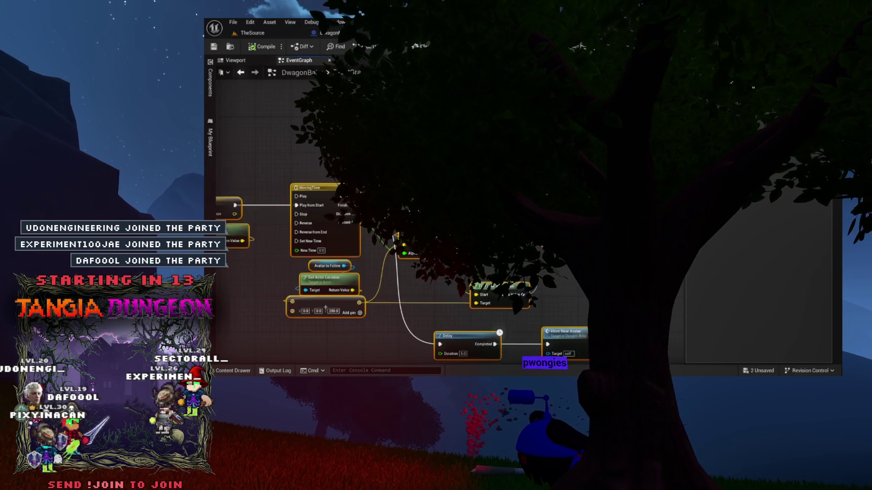
Step: Check the AvatarToFollow variable, then delete the stray Avatar to Follow getter nodes
{"action": "left_click_drag", "start_coordinate": [500, 281], "coordinate": [583, 294]}
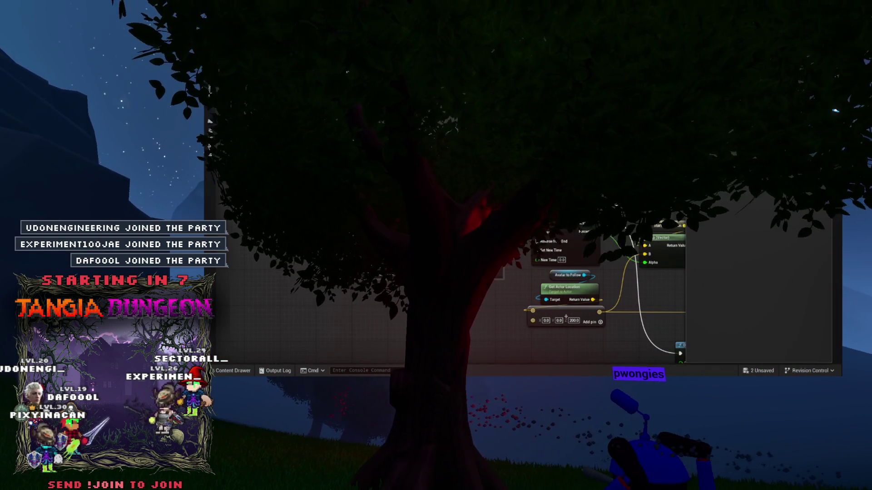
{"action": "scroll", "coordinate": [327, 18], "scroll_direction": "up", "scroll_amount": 2}
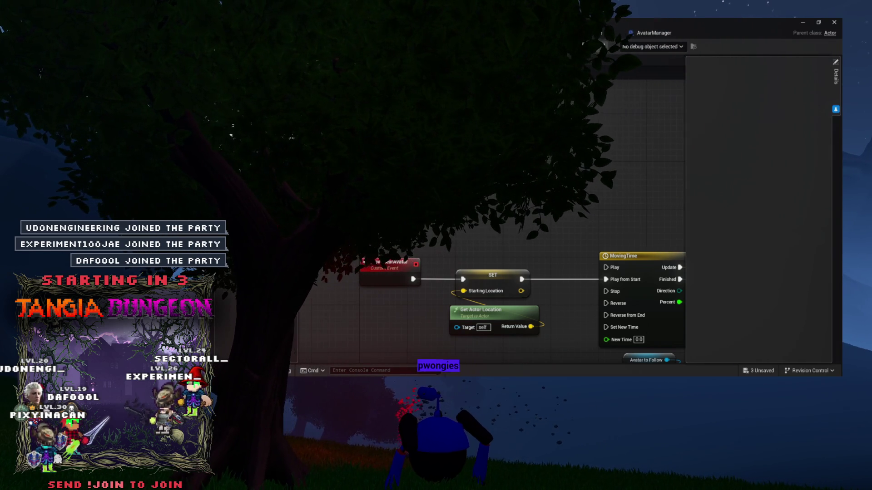
{"action": "left_click", "coordinate": [647, 360]}
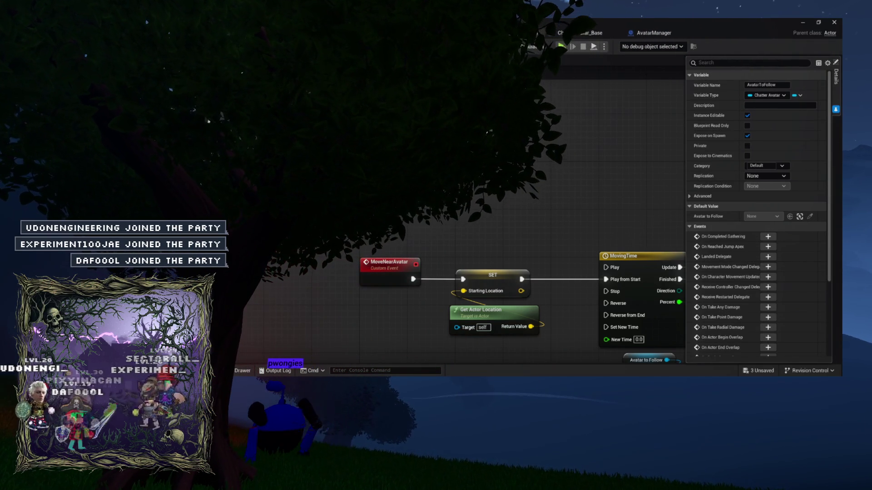
{"action": "mouse_move", "coordinate": [454, 190]}
{"action": "left_mouse_down"}
{"action": "mouse_move", "coordinate": [507, 196]}
{"action": "mouse_move", "coordinate": [555, 269]}
{"action": "mouse_move", "coordinate": [526, 223]}
{"action": "mouse_move", "coordinate": [497, 205]}
{"action": "left_mouse_up"}
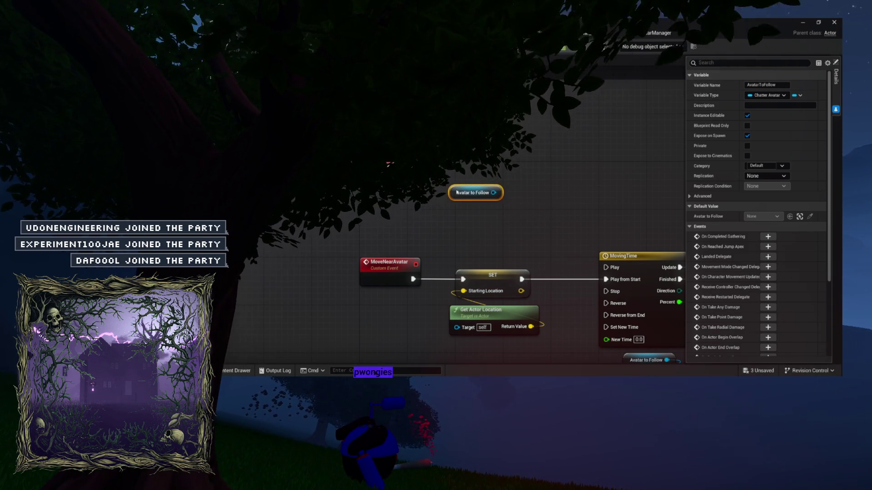
{"action": "key", "text": "Delete"}
{"action": "left_click_drag", "start_coordinate": [392, 170], "coordinate": [325, 164]}
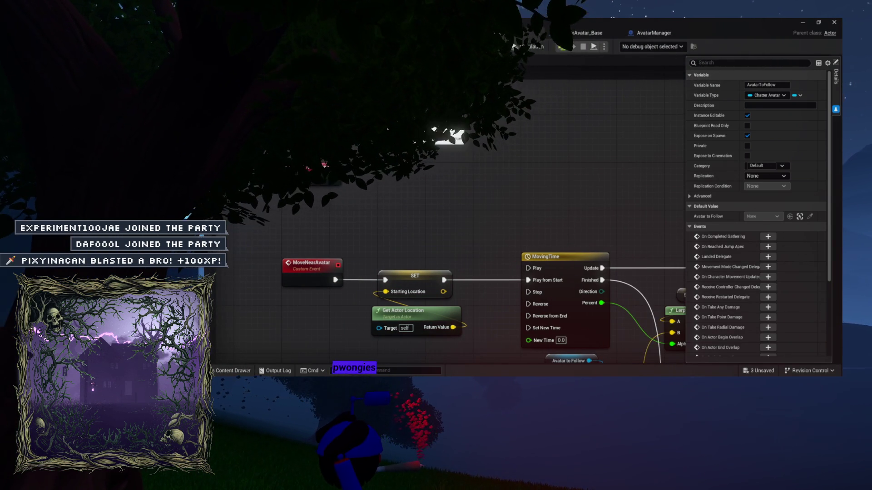
{"action": "key", "text": "ctrl+v"}
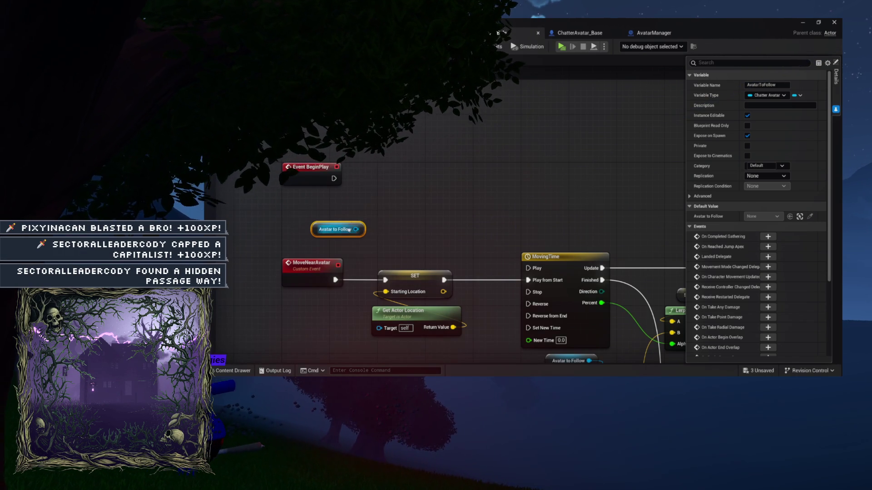
{"action": "key", "text": "Delete"}
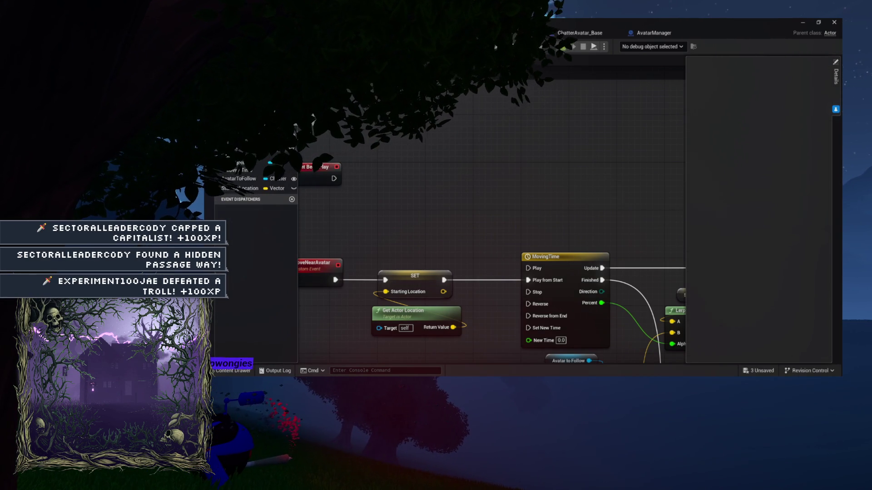
Step: Place a Move Near Avatar call beside BeginPlay and insert a Delay node after BeginPlay
{"action": "left_click_drag", "start_coordinate": [240, 150], "coordinate": [400, 129]}
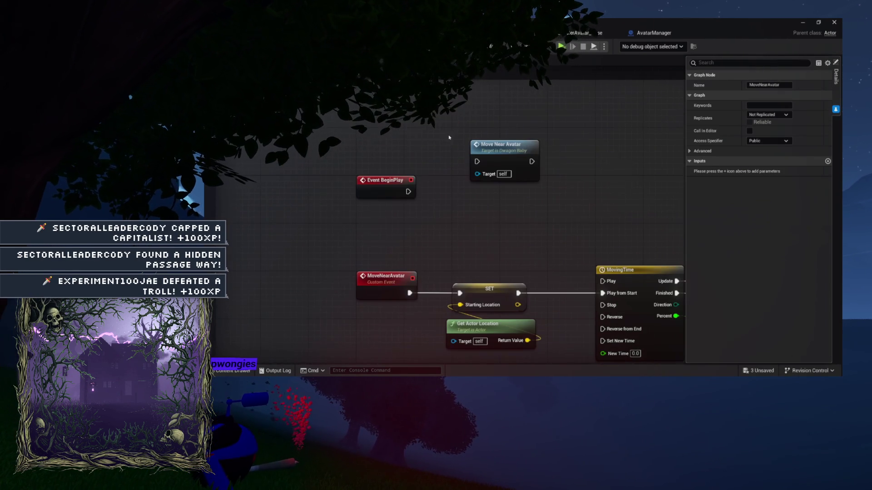
{"action": "mouse_move", "coordinate": [498, 150]}
{"action": "left_mouse_down"}
{"action": "mouse_move", "coordinate": [474, 169]}
{"action": "mouse_move", "coordinate": [617, 185]}
{"action": "left_mouse_up"}
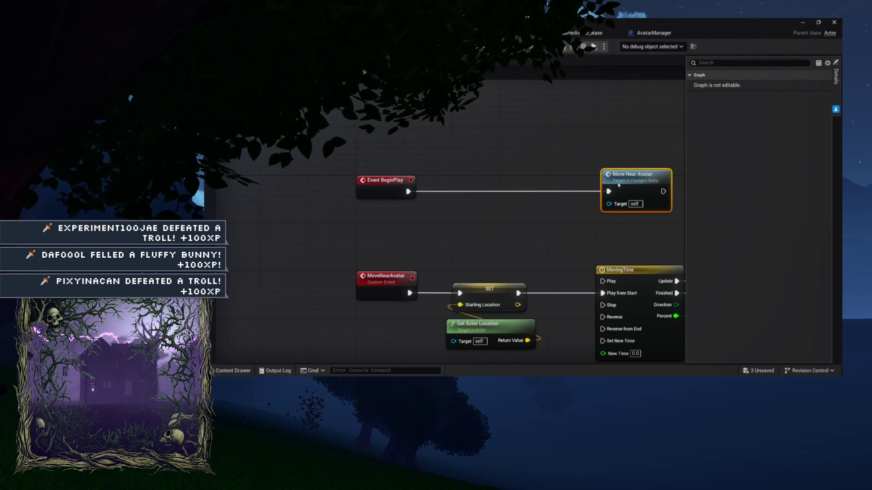
{"action": "left_click_drag", "start_coordinate": [408, 191], "coordinate": [451, 193]}
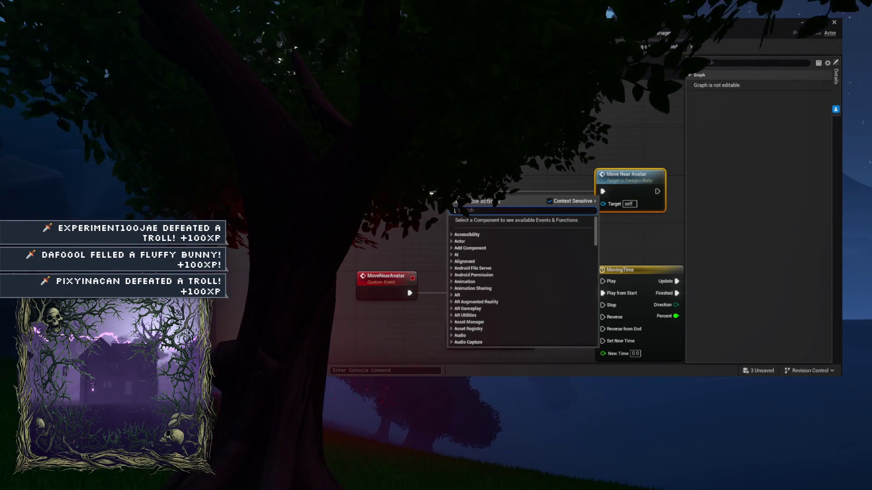
{"action": "type", "text": "delay"}
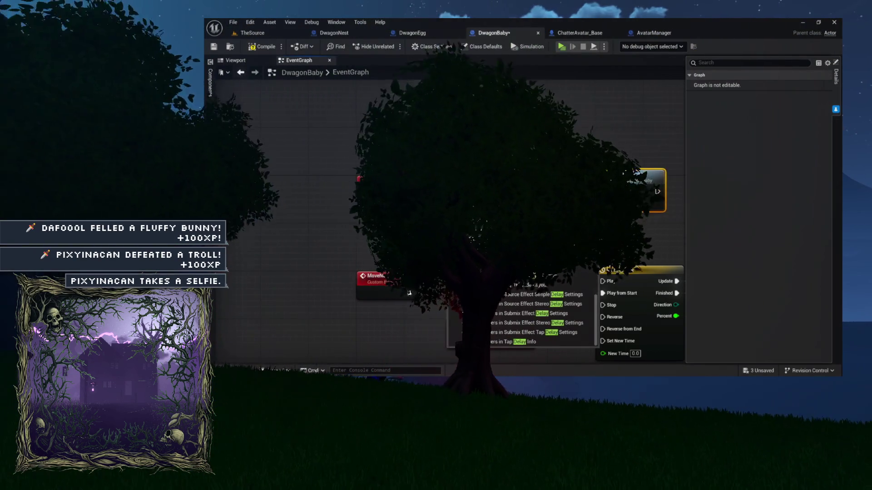
{"action": "key", "text": "Return"}
{"action": "left_click_drag", "start_coordinate": [483, 192], "coordinate": [490, 186]}
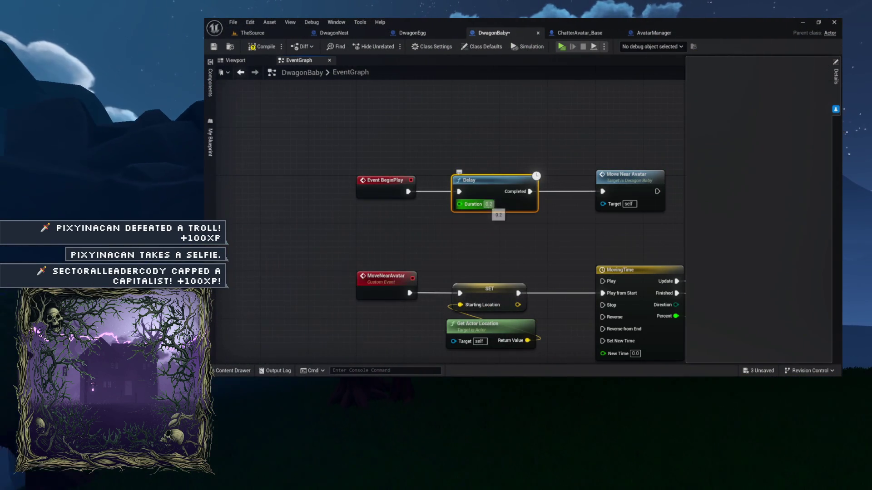
Step: Set the Delay Duration to 2.0 and line up the chain with Move Near Avatar
{"action": "left_click", "coordinate": [489, 204]}
{"action": "type", "text": "2"}
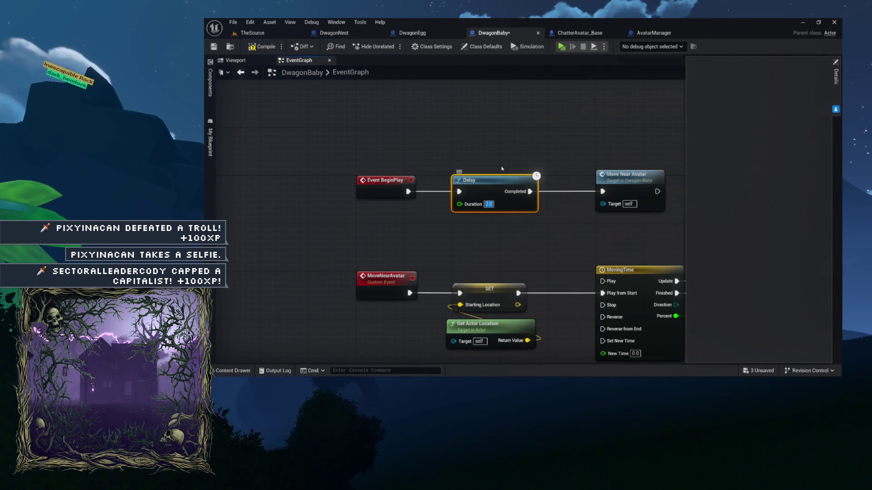
{"action": "left_click", "coordinate": [534, 169]}
{"action": "left_click_drag", "start_coordinate": [535, 169], "coordinate": [424, 153]}
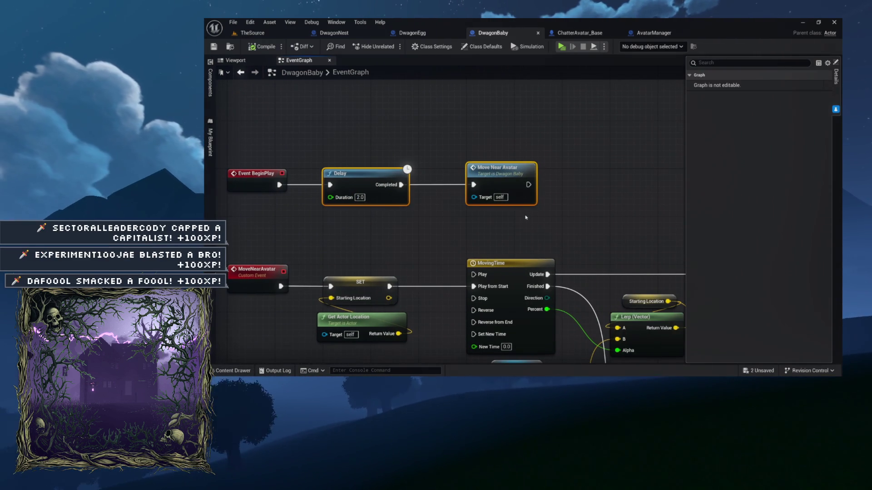
{"action": "mouse_move", "coordinate": [491, 169]}
{"action": "left_mouse_down"}
{"action": "mouse_move", "coordinate": [564, 169]}
{"action": "mouse_move", "coordinate": [484, 169]}
{"action": "left_mouse_up"}
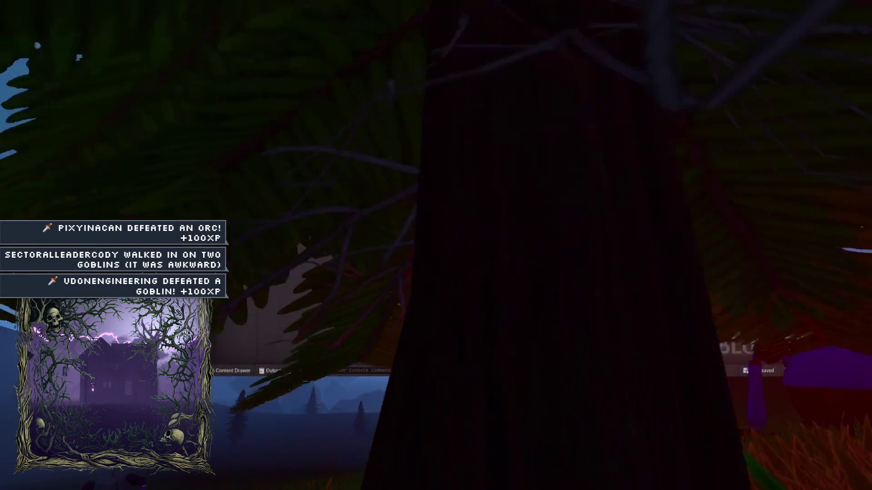
Step: Switch to DwagonEgg, pan past its Destroy and spawn nodes, and open the Hatch function
{"action": "left_click", "coordinate": [423, 36]}
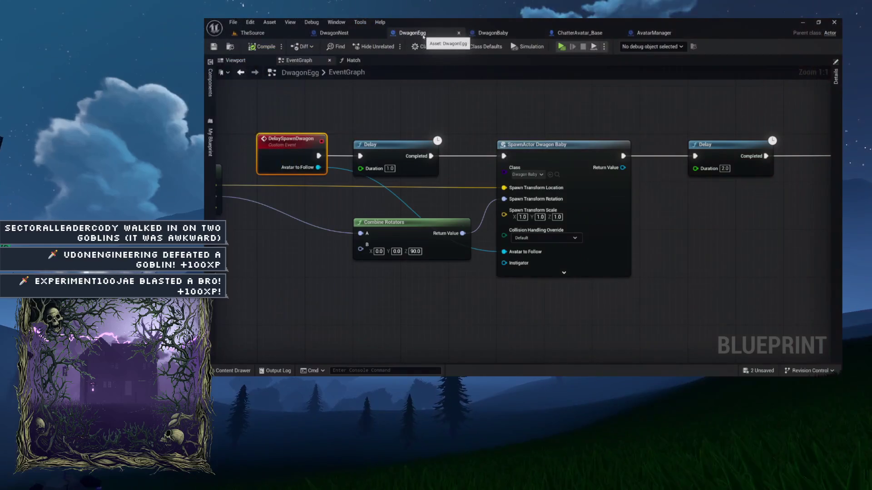
{"action": "mouse_move", "coordinate": [379, 119]}
{"action": "left_mouse_down"}
{"action": "mouse_move", "coordinate": [585, 116]}
{"action": "mouse_move", "coordinate": [382, 113]}
{"action": "left_mouse_up"}
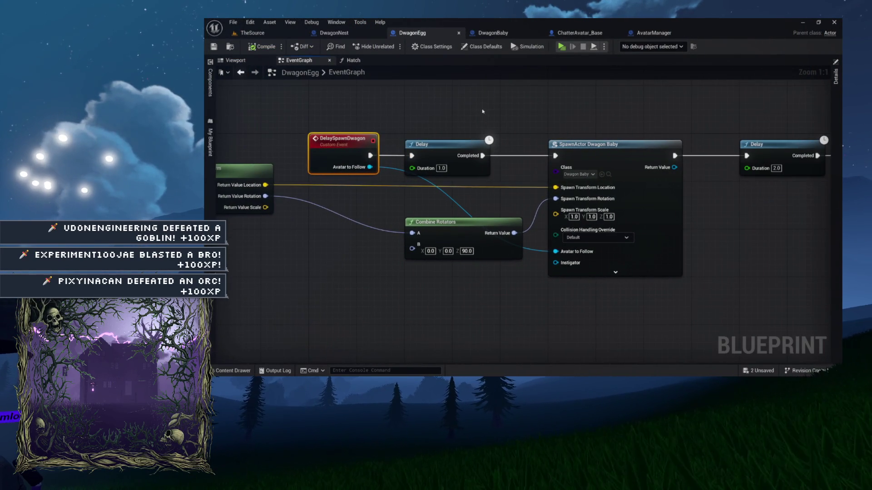
{"action": "left_click_drag", "start_coordinate": [480, 110], "coordinate": [424, 114]}
{"action": "left_click_drag", "start_coordinate": [461, 77], "coordinate": [503, 83]}
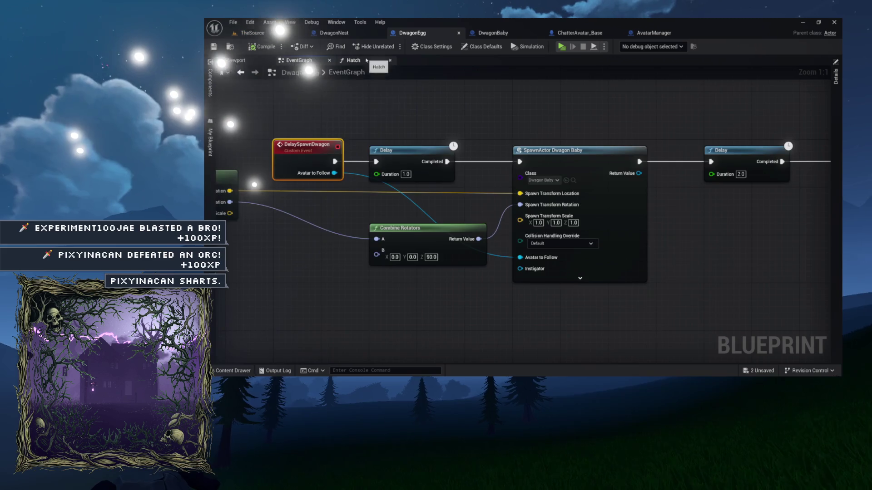
{"action": "left_click", "coordinate": [354, 60]}
{"action": "mouse_move", "coordinate": [422, 128]}
{"action": "left_mouse_down"}
{"action": "mouse_move", "coordinate": [533, 132]}
{"action": "mouse_move", "coordinate": [453, 132]}
{"action": "left_mouse_up"}
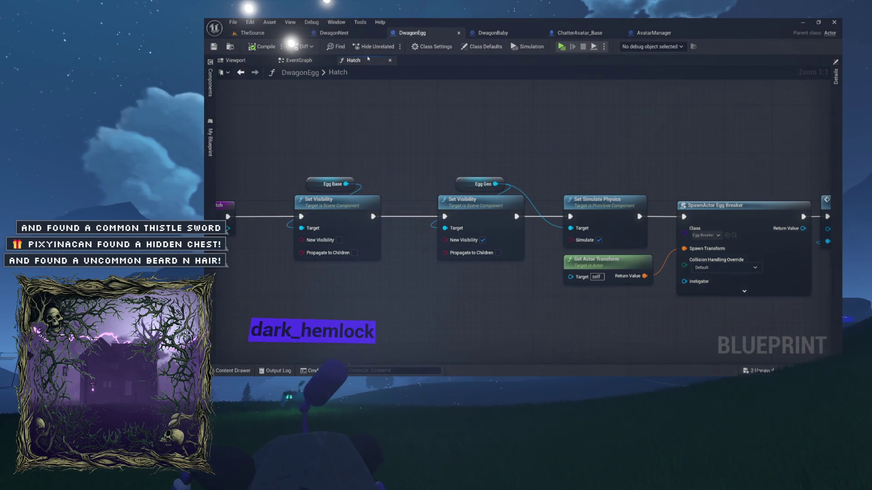
Step: Review the Hatch graph's Egg Breaker spawn and Delay Spawn Dwagon call, then go to TheSource level
{"action": "double_click", "coordinate": [333, 74]}
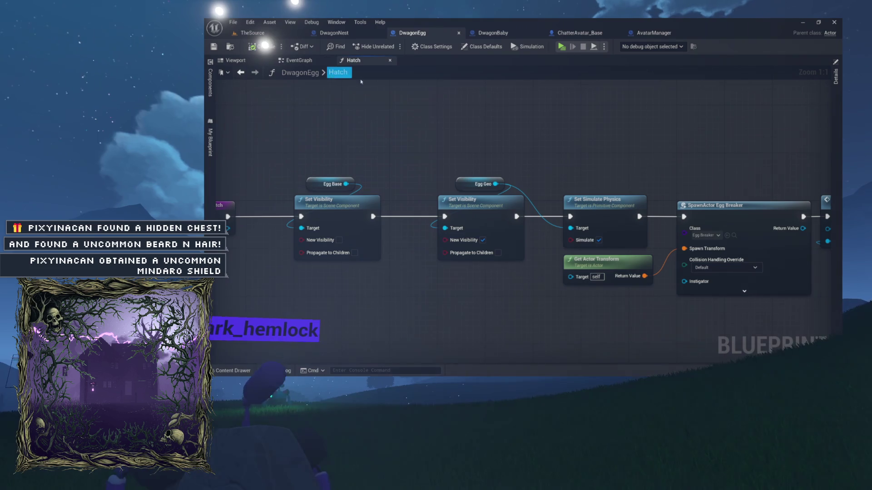
{"action": "left_click_drag", "start_coordinate": [463, 122], "coordinate": [394, 132]}
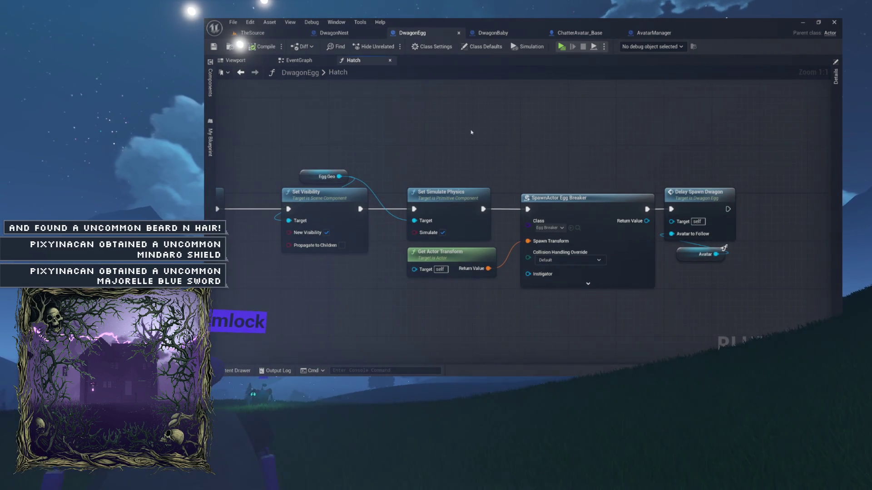
{"action": "mouse_move", "coordinate": [471, 133]}
{"action": "left_mouse_down"}
{"action": "mouse_move", "coordinate": [531, 130]}
{"action": "mouse_move", "coordinate": [500, 131]}
{"action": "left_mouse_up"}
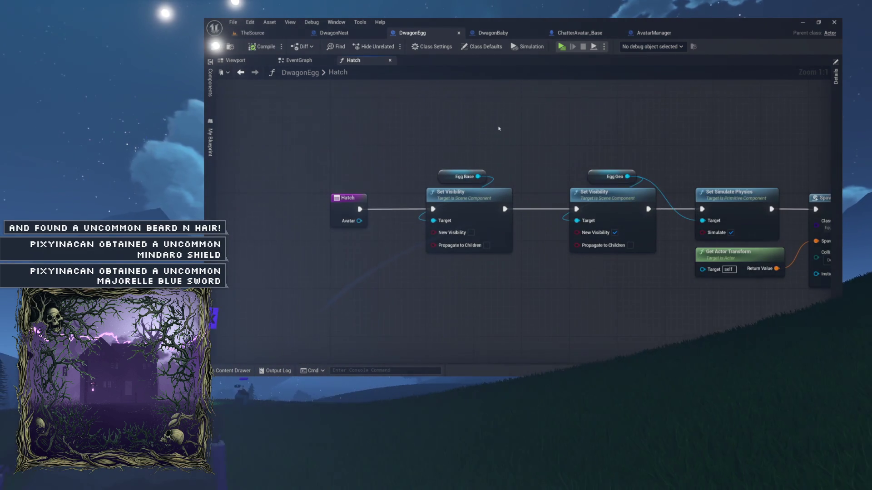
{"action": "left_click_drag", "start_coordinate": [444, 132], "coordinate": [381, 125]}
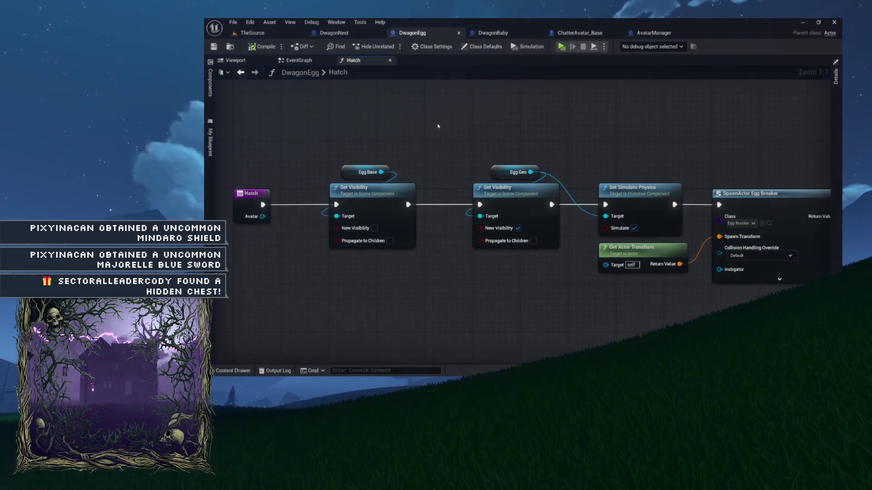
{"action": "left_click", "coordinate": [253, 33]}
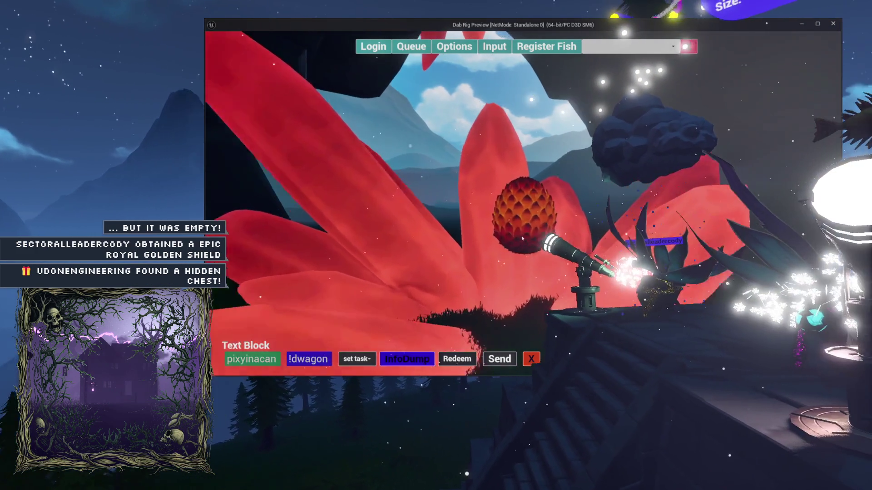
Step: Stop the play test and select the EggBase component in the DwagonEgg viewport
{"action": "key", "text": "Escape"}
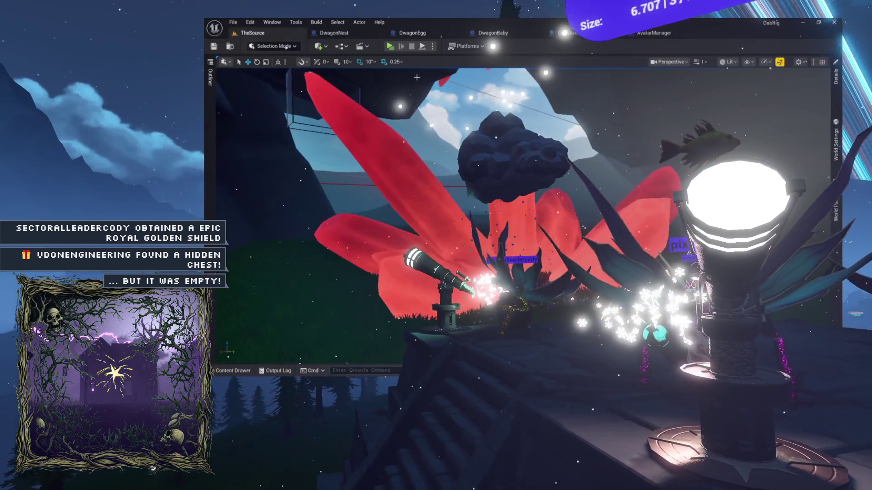
{"action": "left_click", "coordinate": [411, 32]}
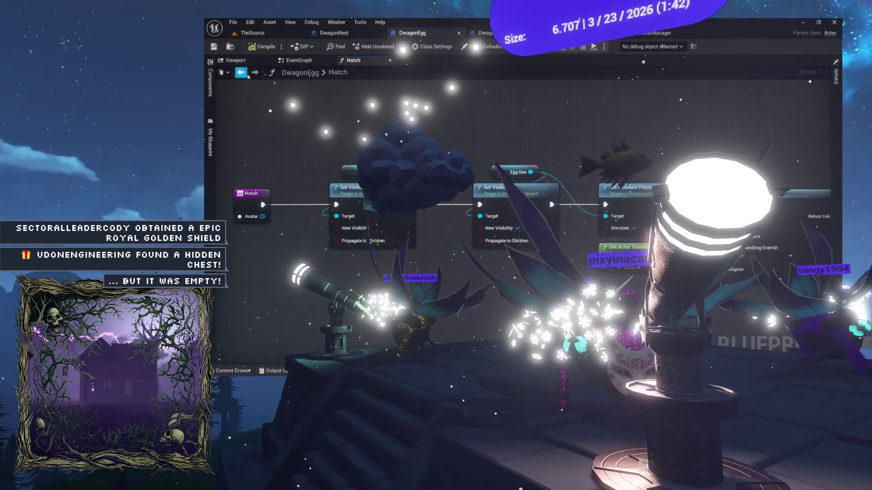
{"action": "left_click", "coordinate": [244, 61]}
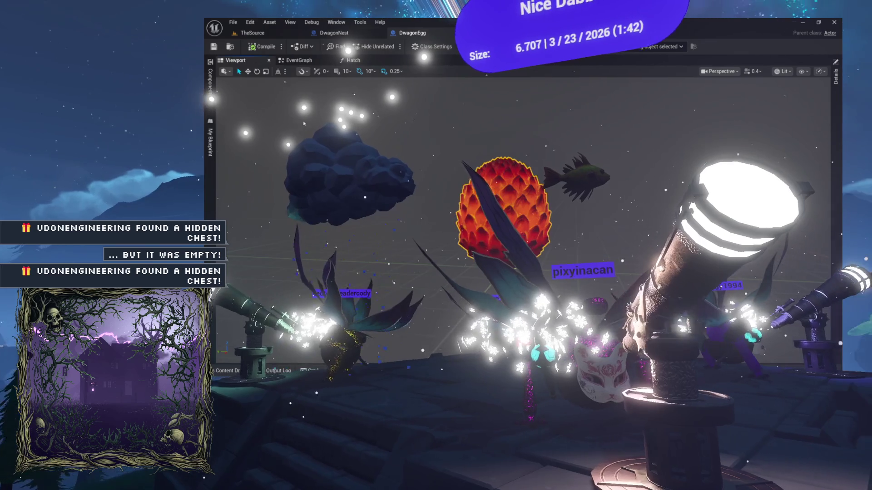
{"action": "left_click", "coordinate": [210, 82]}
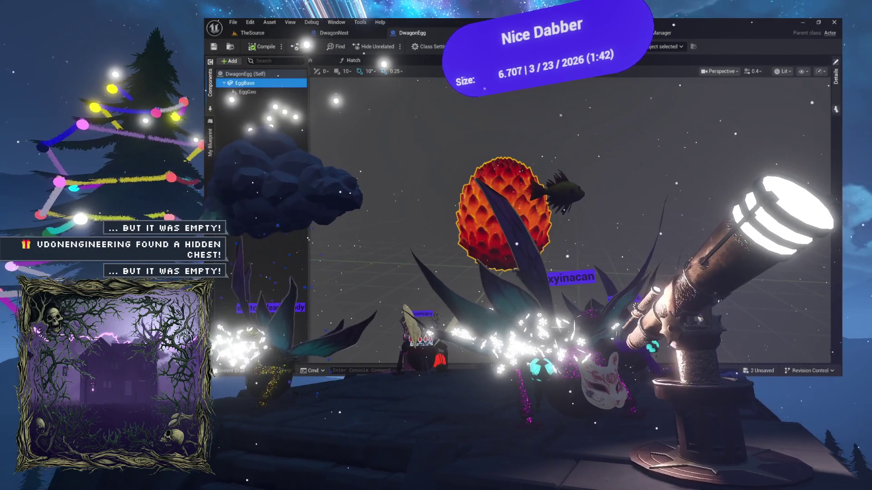
{"action": "left_click", "coordinate": [835, 76]}
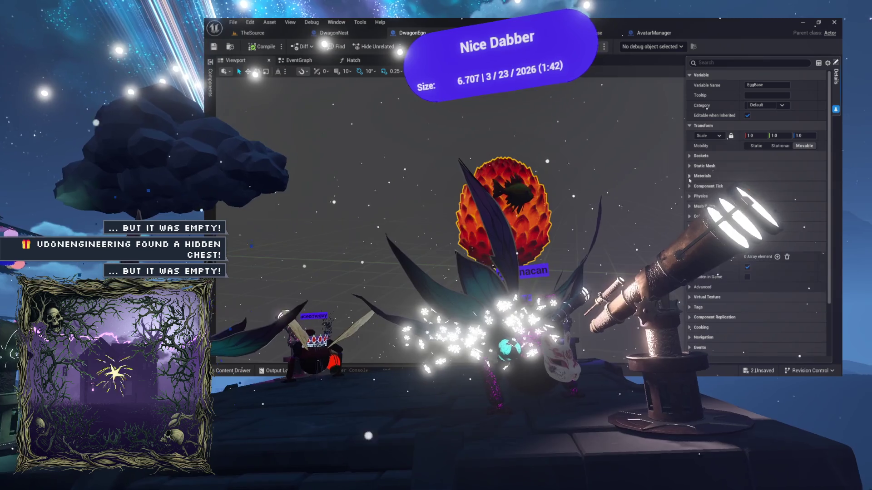
Step: With Simulate Physics enabled on EggBase, compile DwagonEgg (F7) and return to the Hatch graph
{"action": "left_click", "coordinate": [690, 75]}
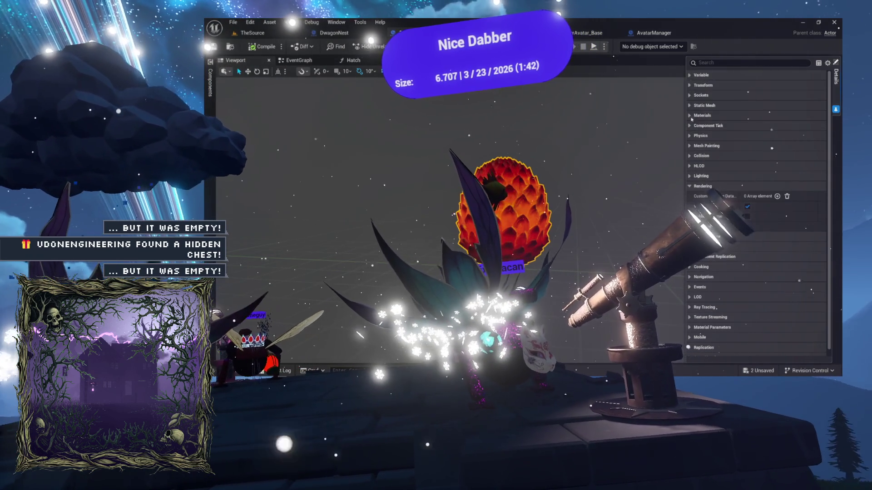
{"action": "left_click", "coordinate": [690, 186]}
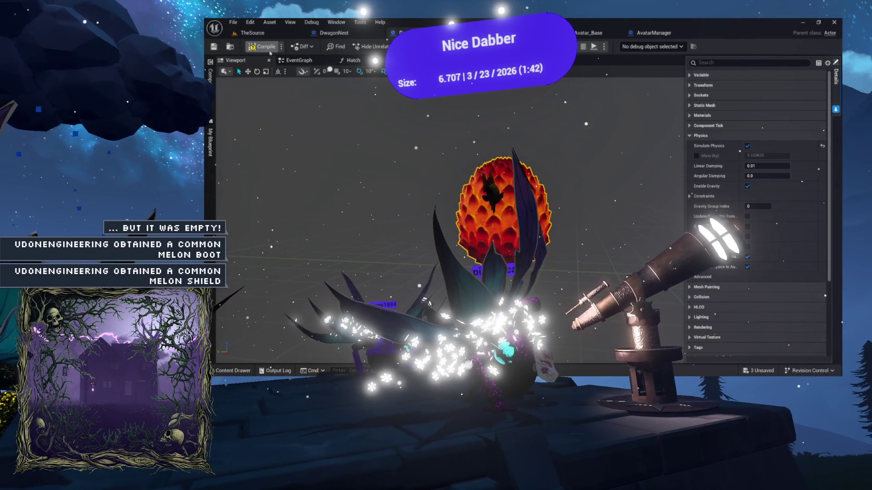
{"action": "key", "text": "F7"}
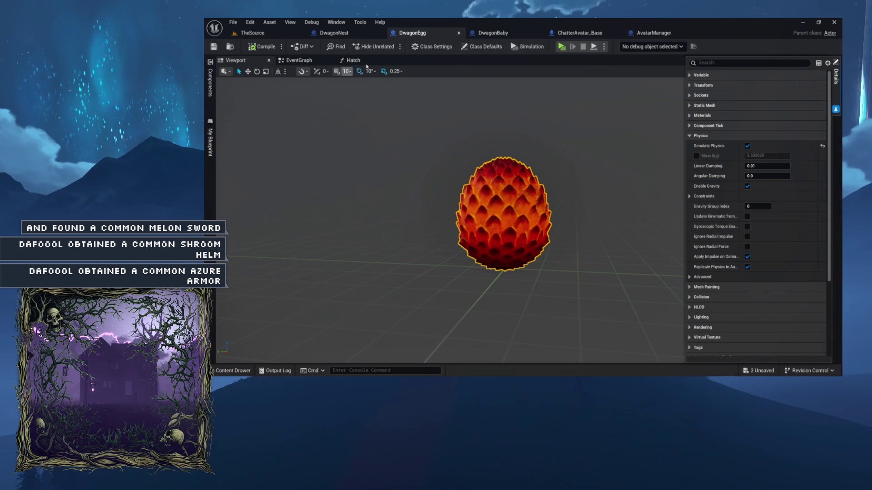
{"action": "left_click", "coordinate": [350, 60]}
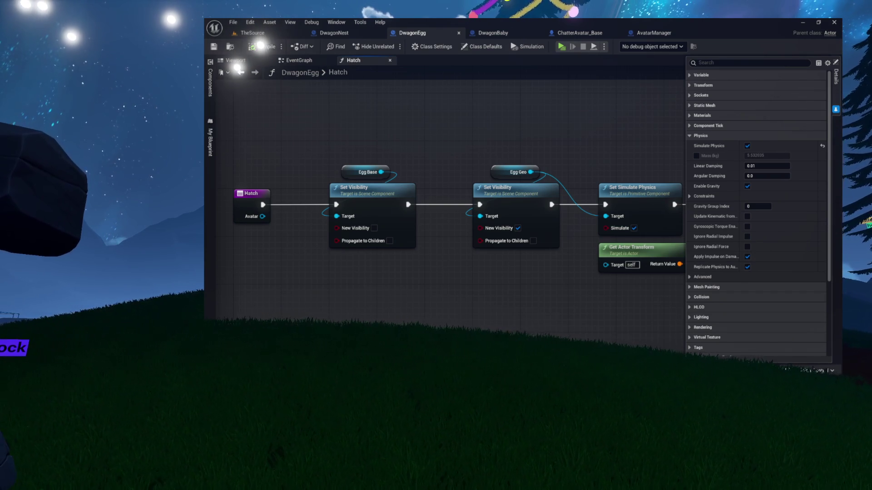
Step: Switch to TheSource level to play-test the egg again
{"action": "left_click", "coordinate": [288, 35]}
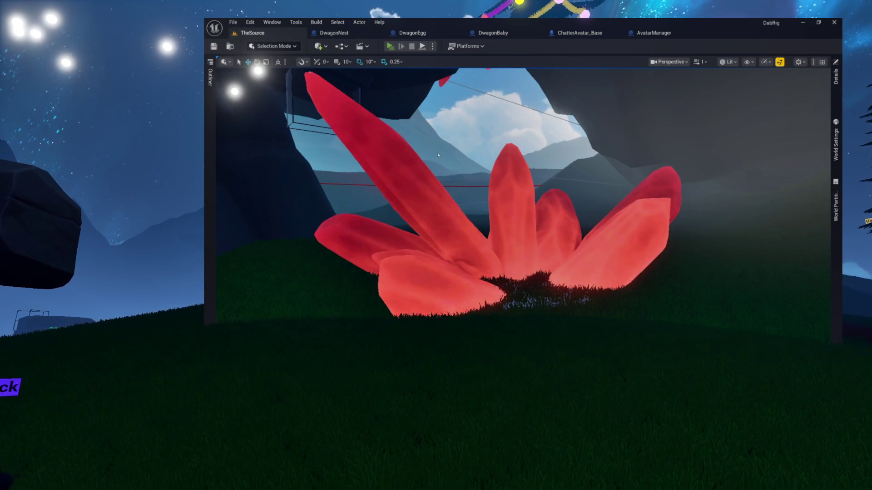
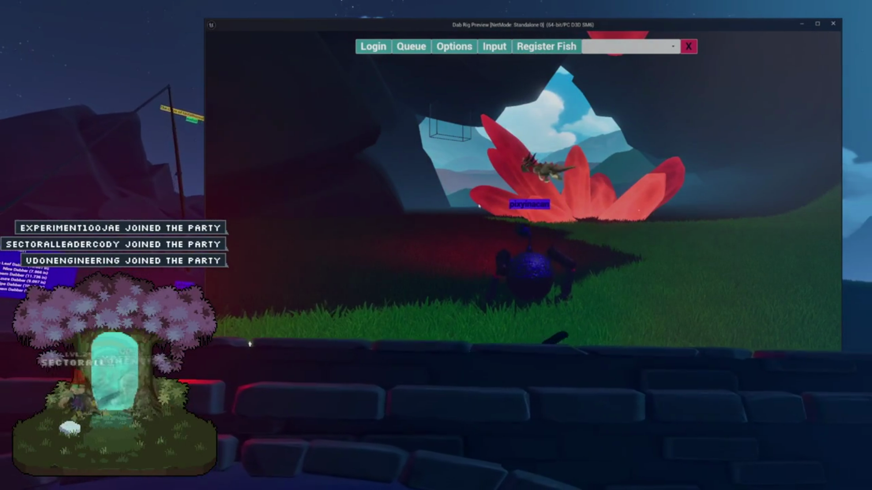
Step: Stop the running game preview and return to the TheSource level editor
{"action": "key", "text": "Escape"}
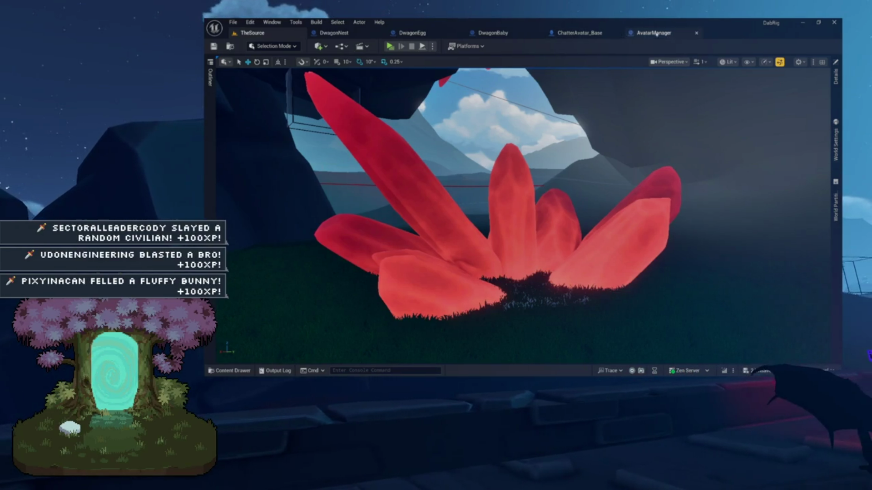
Step: In the DwagonBaby graph, spread apart Find Look at Rotation and Set Actor Location And Rotation
{"action": "left_click", "coordinate": [488, 37]}
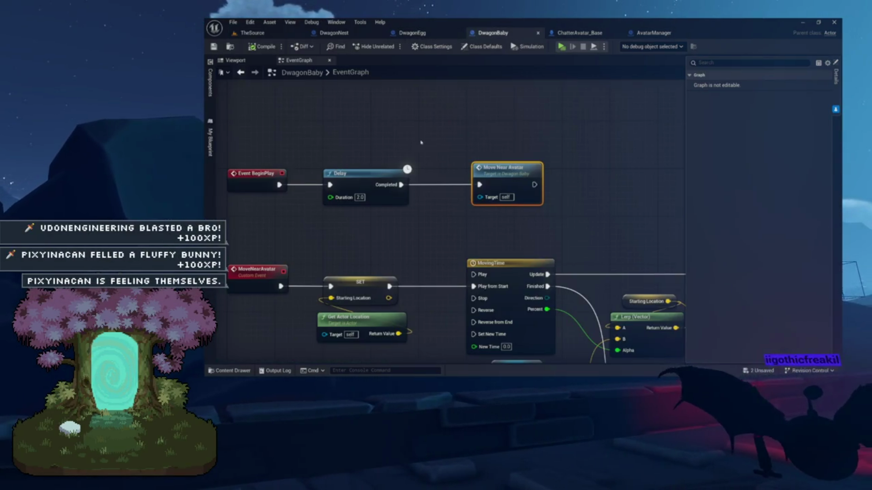
{"action": "mouse_move", "coordinate": [437, 126]}
{"action": "left_mouse_down"}
{"action": "mouse_move", "coordinate": [295, 55]}
{"action": "mouse_move", "coordinate": [206, 43]}
{"action": "left_mouse_up"}
{"action": "mouse_move", "coordinate": [465, 287]}
{"action": "left_mouse_down"}
{"action": "mouse_move", "coordinate": [467, 249]}
{"action": "mouse_move", "coordinate": [425, 284]}
{"action": "mouse_move", "coordinate": [463, 270]}
{"action": "left_mouse_up"}
{"action": "left_click_drag", "start_coordinate": [471, 191], "coordinate": [353, 201]}
{"action": "left_click_drag", "start_coordinate": [494, 173], "coordinate": [590, 173]}
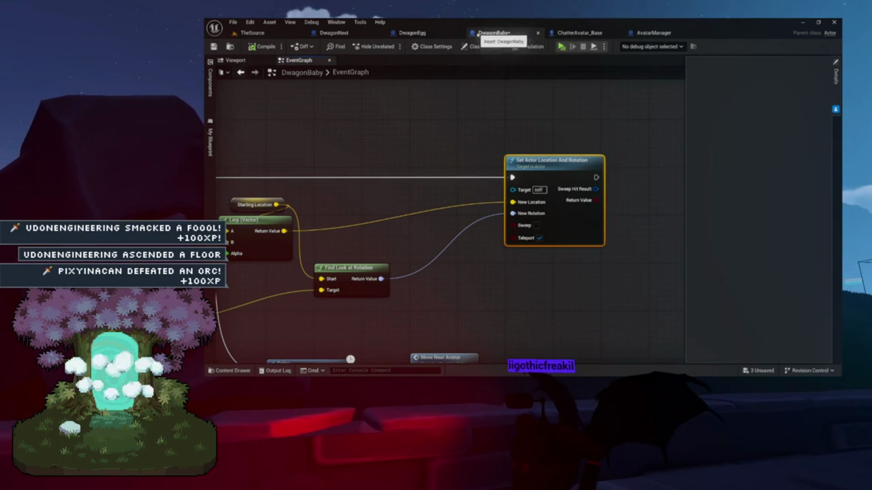
{"action": "left_click", "coordinate": [243, 60]}
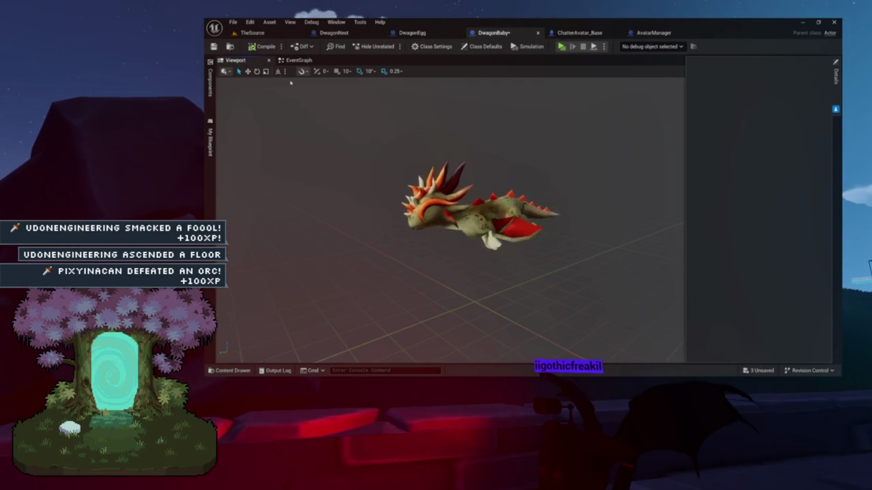
Step: Select the DwagonMesh and rotate the preview to check the dragon's facing
{"action": "left_click", "coordinate": [209, 85]}
{"action": "left_click", "coordinate": [249, 84]}
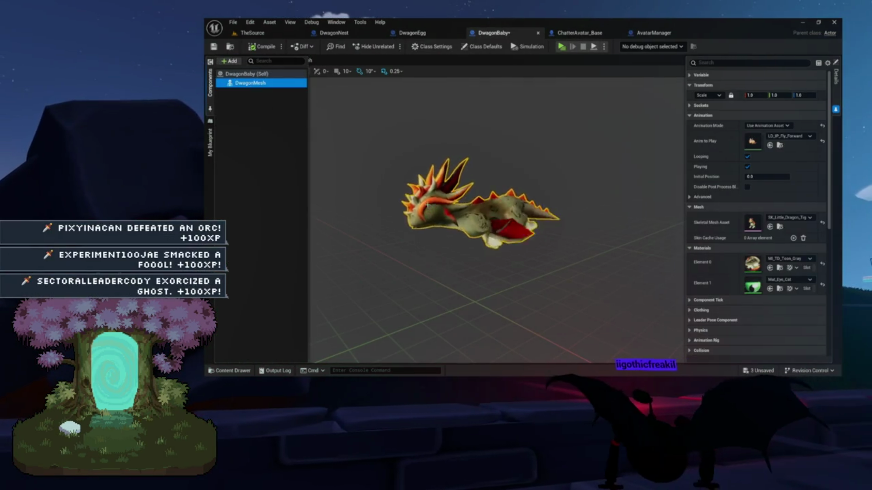
{"action": "left_click_drag", "start_coordinate": [454, 218], "coordinate": [423, 182]}
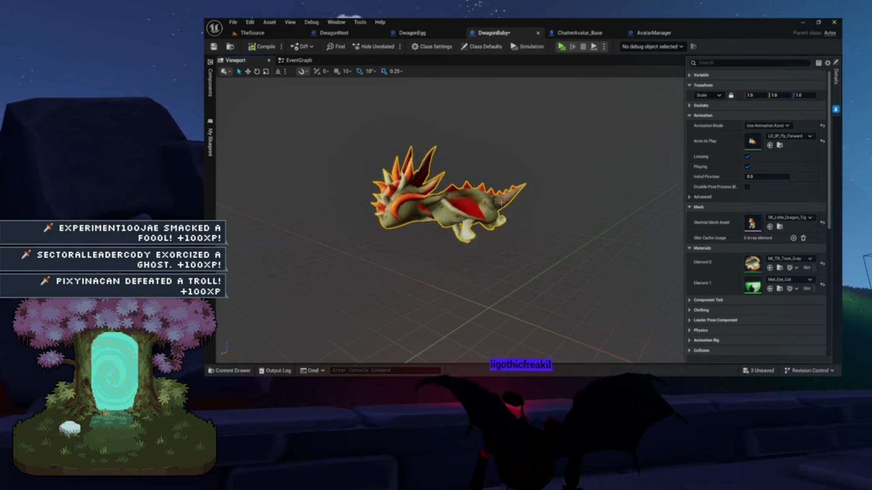
Step: Route Find Look at Rotation through Combine Rotators with B Z set to -90, then compile
{"action": "left_click", "coordinate": [298, 60]}
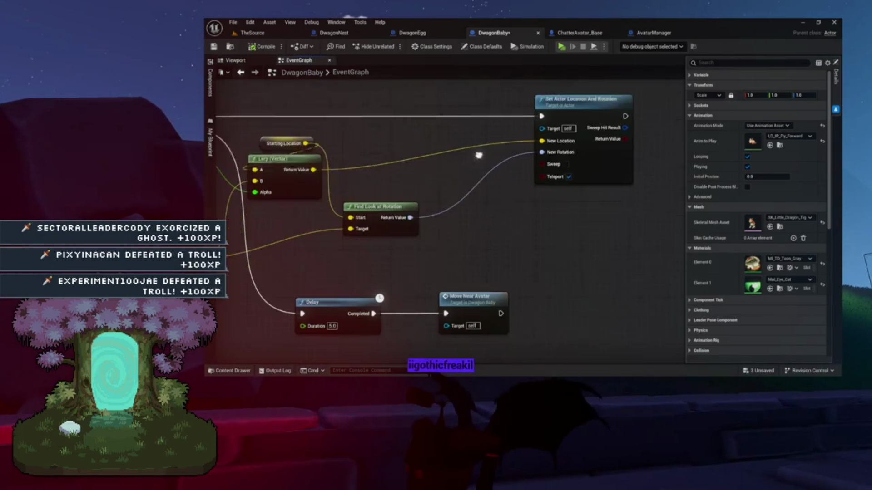
{"action": "mouse_move", "coordinate": [417, 206]}
{"action": "left_mouse_down"}
{"action": "mouse_move", "coordinate": [457, 189]}
{"action": "mouse_move", "coordinate": [450, 181]}
{"action": "left_mouse_up"}
{"action": "type", "text": "combin"}
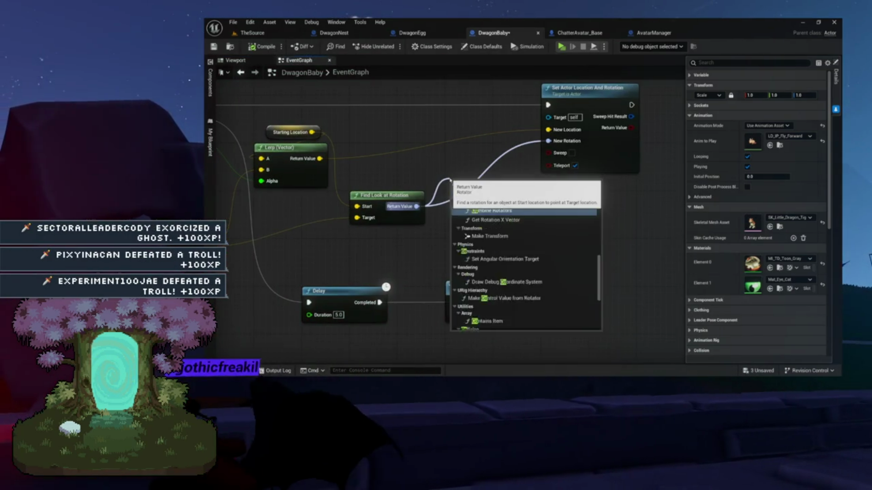
{"action": "key", "text": "Return"}
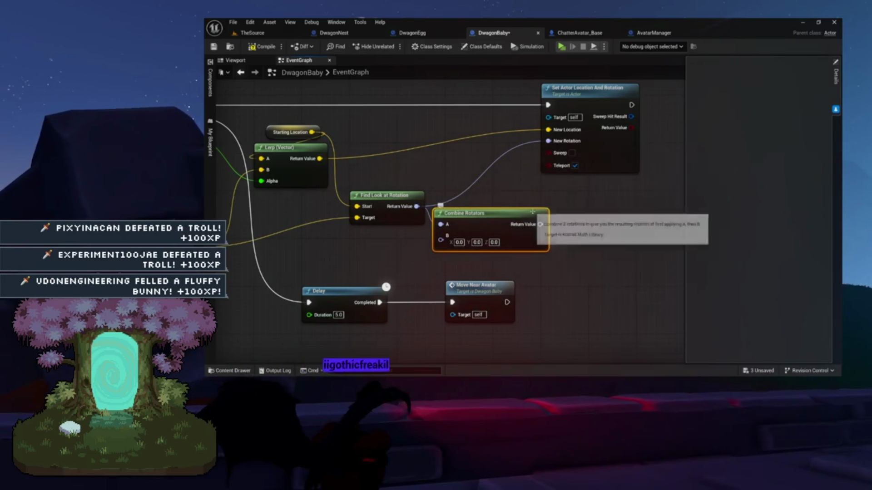
{"action": "left_click_drag", "start_coordinate": [540, 225], "coordinate": [548, 168]}
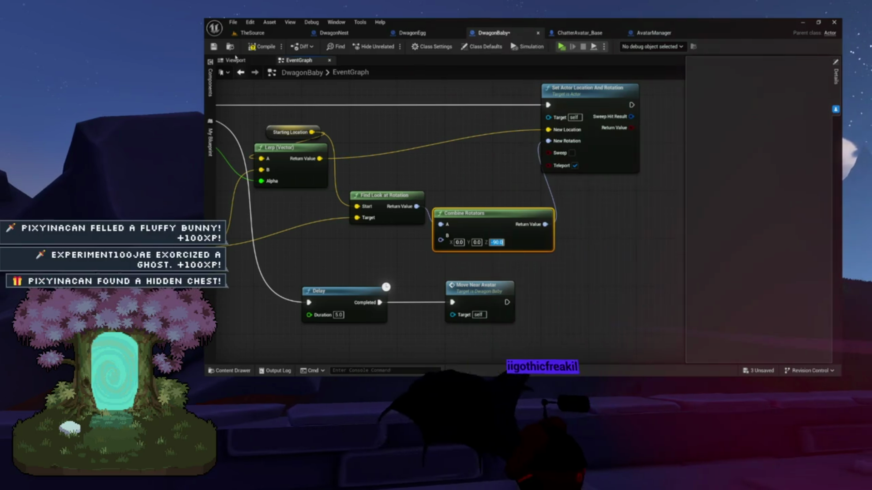
{"action": "left_click", "coordinate": [252, 47]}
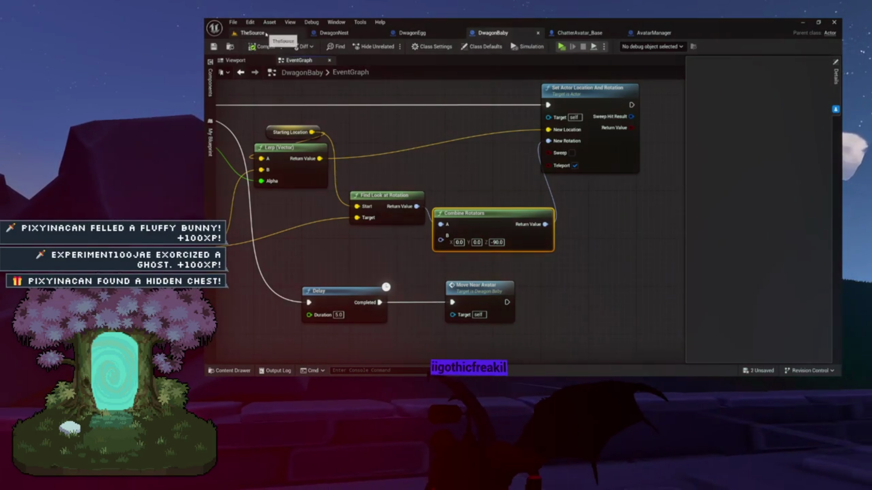
Step: Switch to the TheSource level and start a Standalone game preview
{"action": "left_click", "coordinate": [266, 34]}
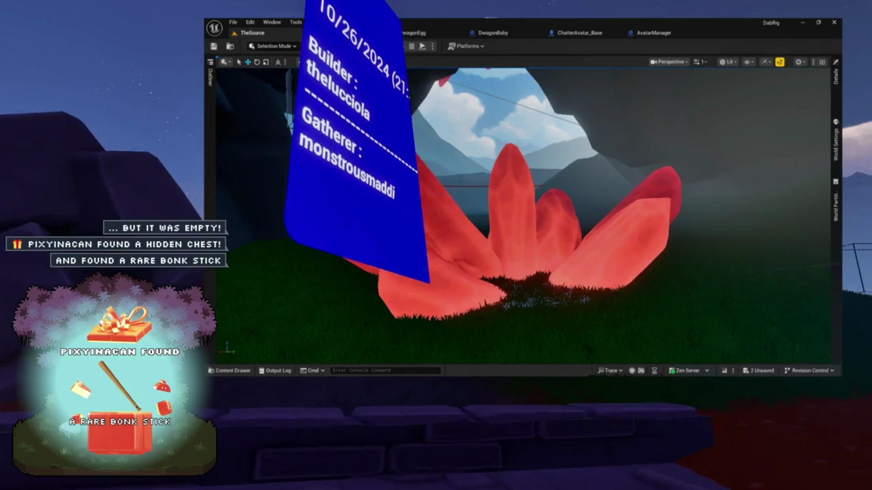
{"action": "left_click", "coordinate": [390, 48]}
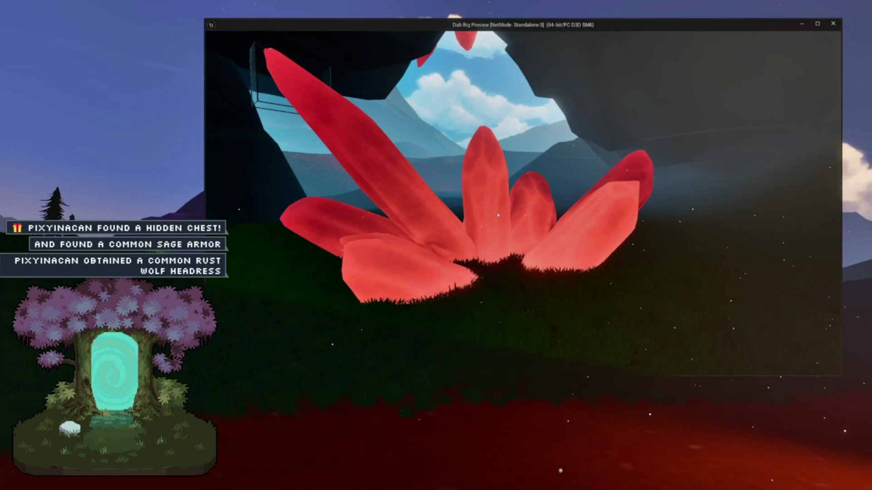
Step: Bring up the in-game menu with Esc to finish testing the preview
{"action": "key", "text": "Escape"}
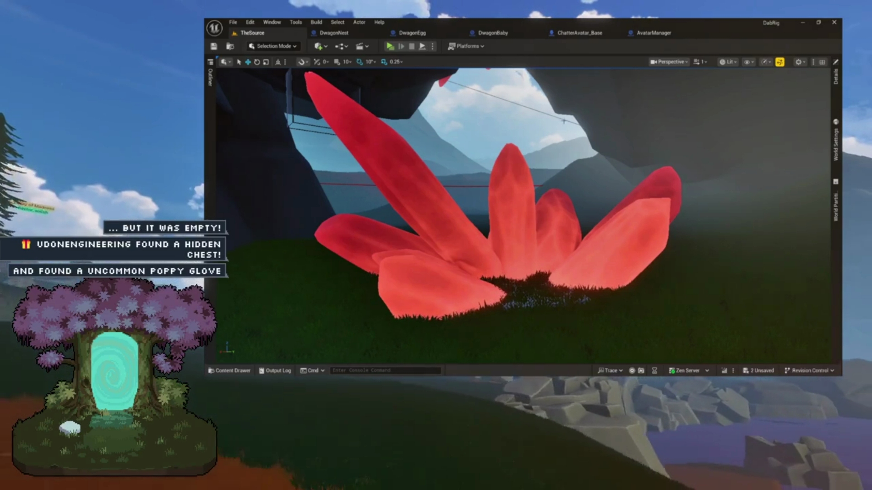
Step: Follow the DwagonEgg Hatch chain from the egg breaker through Delay Spawn Dwagon and Set Visibility
{"action": "left_click", "coordinate": [339, 33]}
{"action": "left_click", "coordinate": [411, 34]}
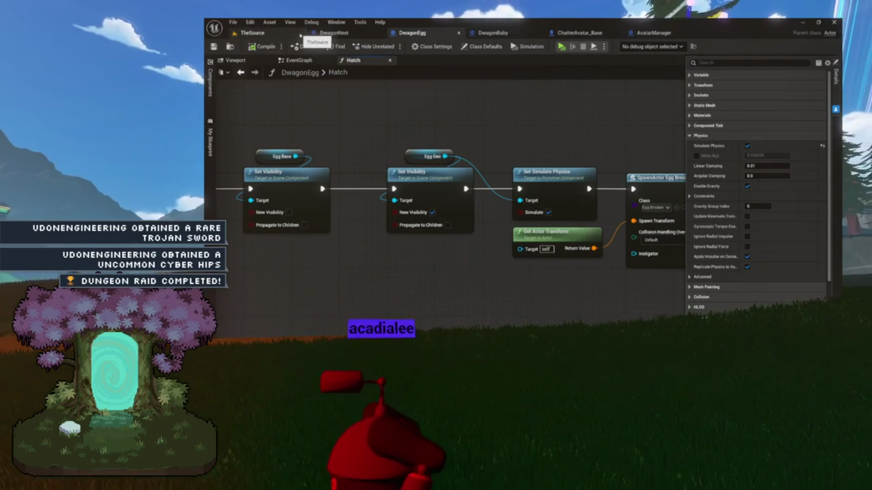
{"action": "left_click_drag", "start_coordinate": [487, 114], "coordinate": [380, 119]}
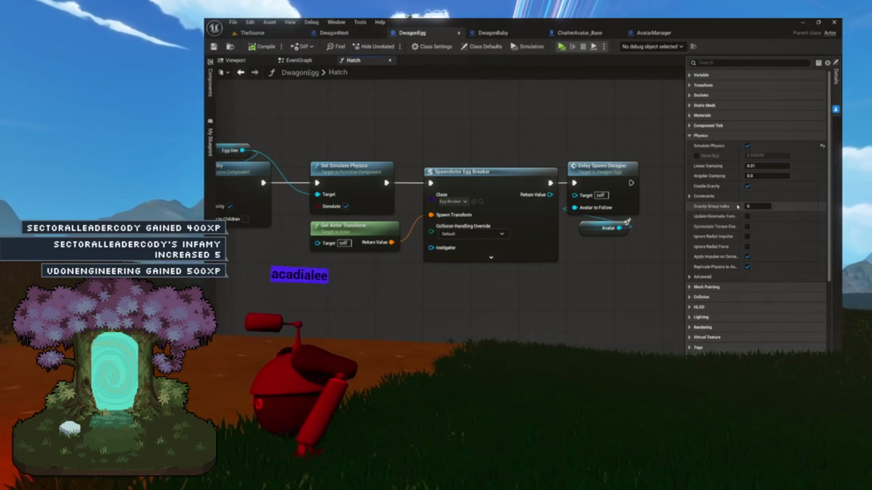
{"action": "left_click_drag", "start_coordinate": [536, 130], "coordinate": [467, 136]}
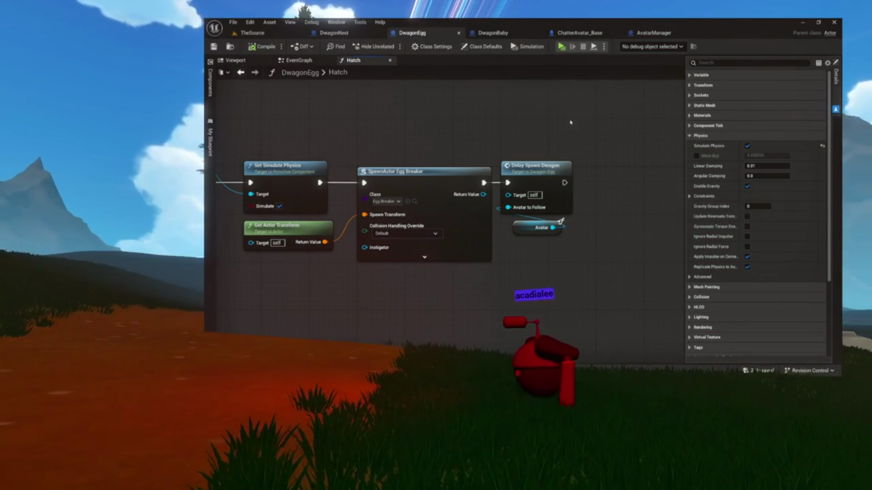
{"action": "mouse_move", "coordinate": [508, 141]}
{"action": "left_mouse_down"}
{"action": "mouse_move", "coordinate": [486, 149]}
{"action": "mouse_move", "coordinate": [505, 141]}
{"action": "left_mouse_up"}
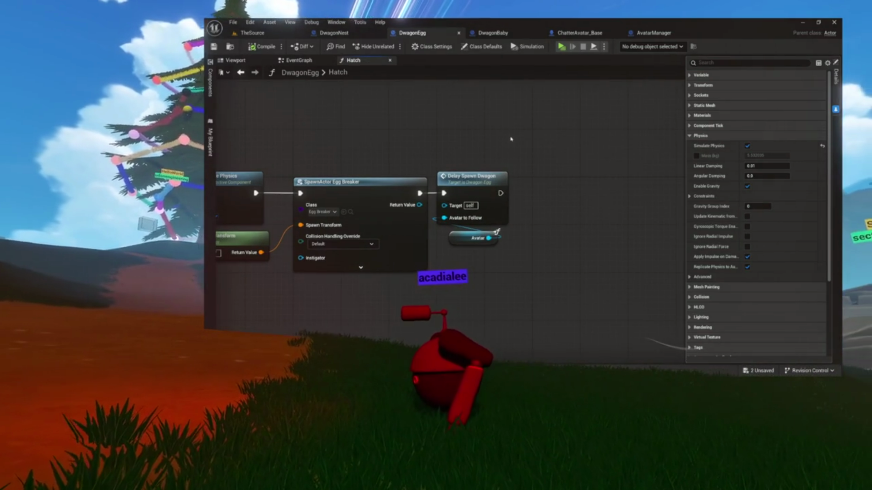
{"action": "mouse_move", "coordinate": [474, 149]}
{"action": "left_mouse_down"}
{"action": "mouse_move", "coordinate": [563, 144]}
{"action": "mouse_move", "coordinate": [553, 139]}
{"action": "left_mouse_up"}
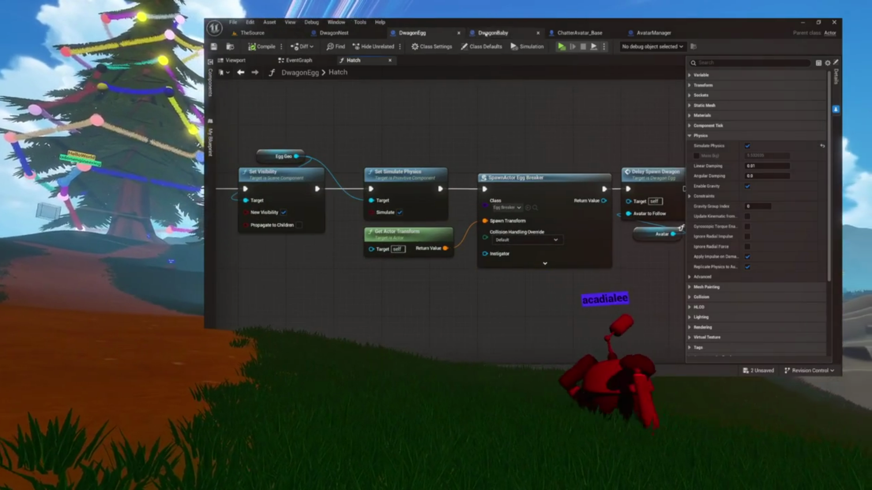
Step: Bring the DwagonBaby event graph's MovingTime timeline into view
{"action": "left_click", "coordinate": [486, 34]}
{"action": "mouse_move", "coordinate": [473, 117]}
{"action": "left_mouse_down"}
{"action": "mouse_move", "coordinate": [530, 170]}
{"action": "mouse_move", "coordinate": [554, 225]}
{"action": "left_mouse_up"}
{"action": "left_click_drag", "start_coordinate": [532, 185], "coordinate": [532, 194]}
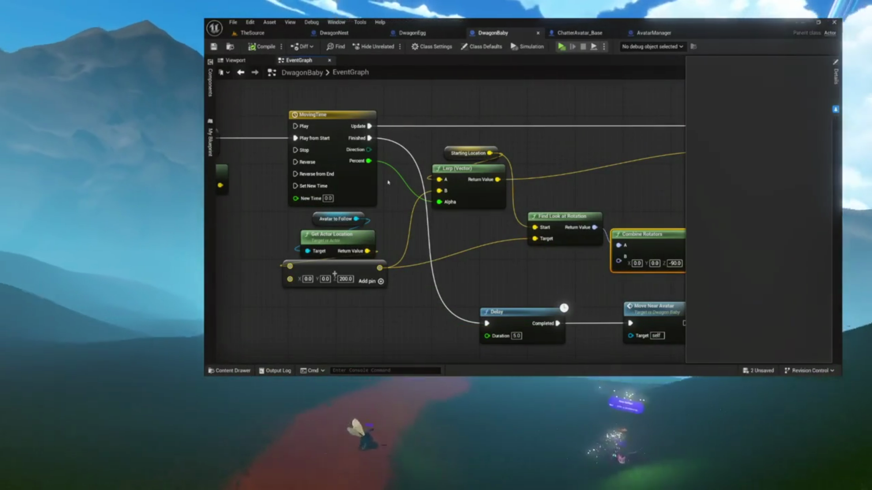
Step: Nudge the Starting Location node and pan the graph to Combine Rotators and Move Near Avatar
{"action": "left_click_drag", "start_coordinate": [454, 158], "coordinate": [446, 146]}
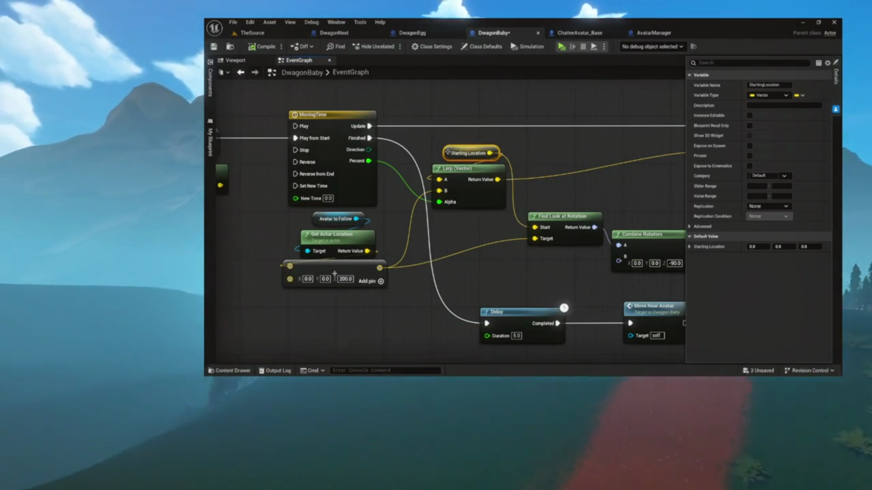
{"action": "left_click_drag", "start_coordinate": [448, 152], "coordinate": [360, 141]}
{"action": "mouse_move", "coordinate": [459, 229]}
{"action": "left_mouse_down"}
{"action": "mouse_move", "coordinate": [432, 218]}
{"action": "mouse_move", "coordinate": [436, 238]}
{"action": "left_mouse_up"}
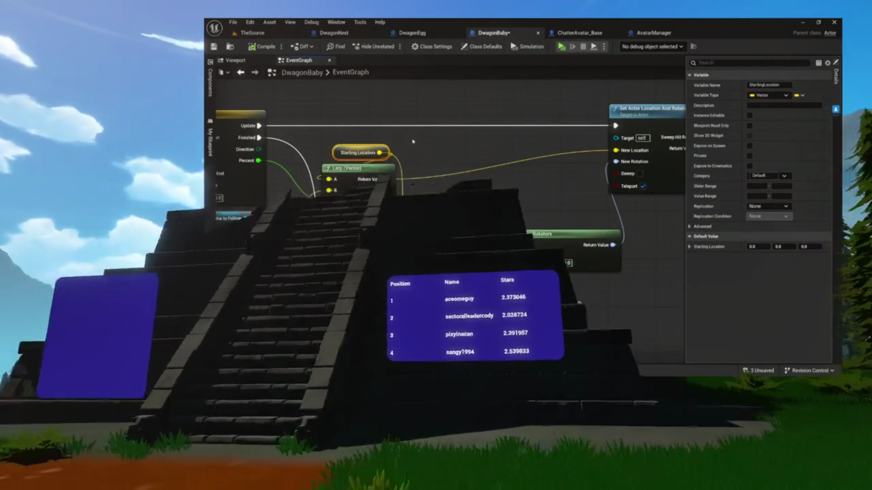
{"action": "left_click_drag", "start_coordinate": [403, 197], "coordinate": [438, 156]}
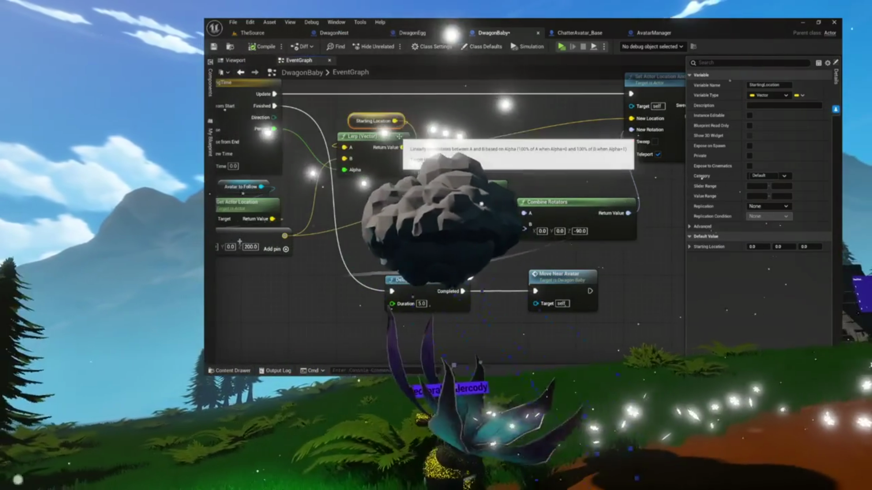
{"action": "mouse_move", "coordinate": [439, 196]}
{"action": "left_mouse_down"}
{"action": "mouse_move", "coordinate": [442, 188]}
{"action": "mouse_move", "coordinate": [403, 181]}
{"action": "left_mouse_up"}
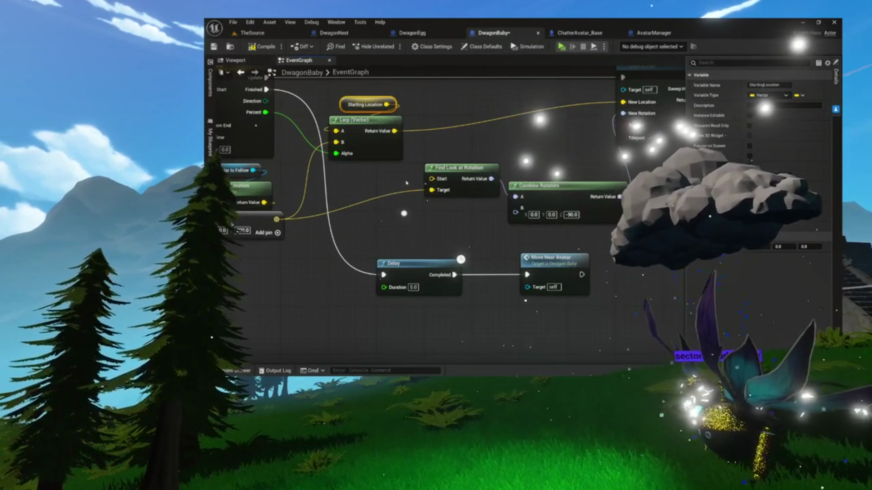
{"action": "left_click_drag", "start_coordinate": [409, 180], "coordinate": [383, 189]}
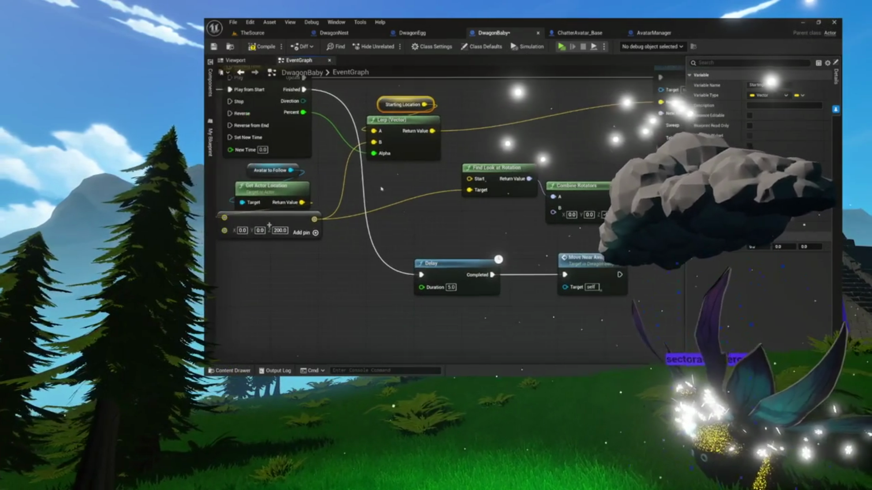
{"action": "mouse_move", "coordinate": [337, 158]}
{"action": "left_mouse_down"}
{"action": "mouse_move", "coordinate": [350, 144]}
{"action": "mouse_move", "coordinate": [381, 248]}
{"action": "left_mouse_up"}
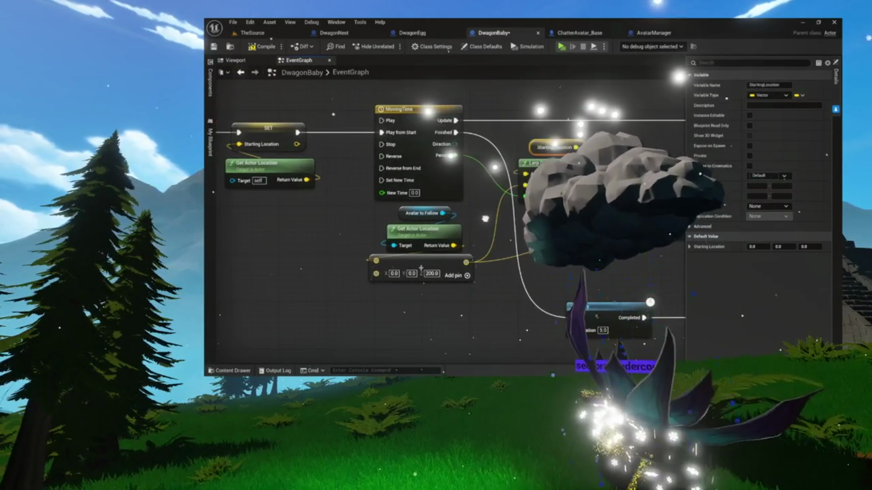
{"action": "mouse_move", "coordinate": [421, 267]}
{"action": "left_mouse_down"}
{"action": "mouse_move", "coordinate": [284, 257]}
{"action": "mouse_move", "coordinate": [297, 257]}
{"action": "mouse_move", "coordinate": [271, 239]}
{"action": "mouse_move", "coordinate": [237, 279]}
{"action": "left_mouse_up"}
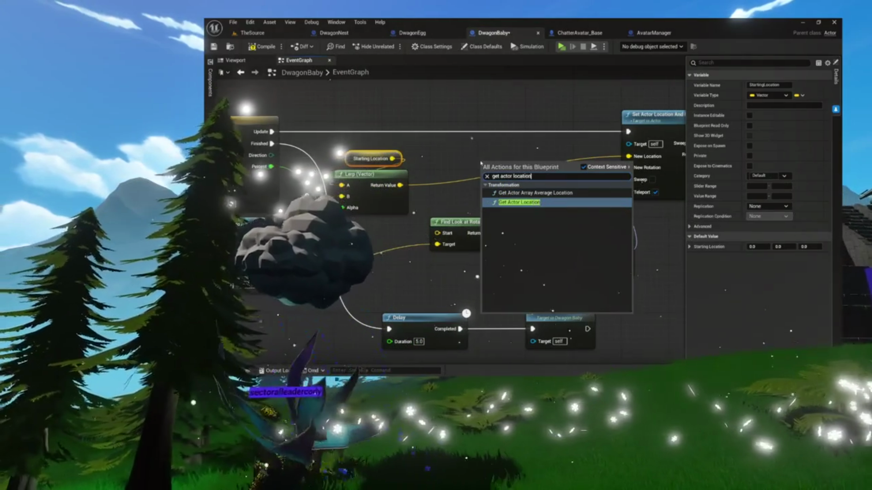
Step: Add a self-targeting Get Actor Location node beside Find Look at Rotation and save DwagonBaby
{"action": "left_click", "coordinate": [511, 203]}
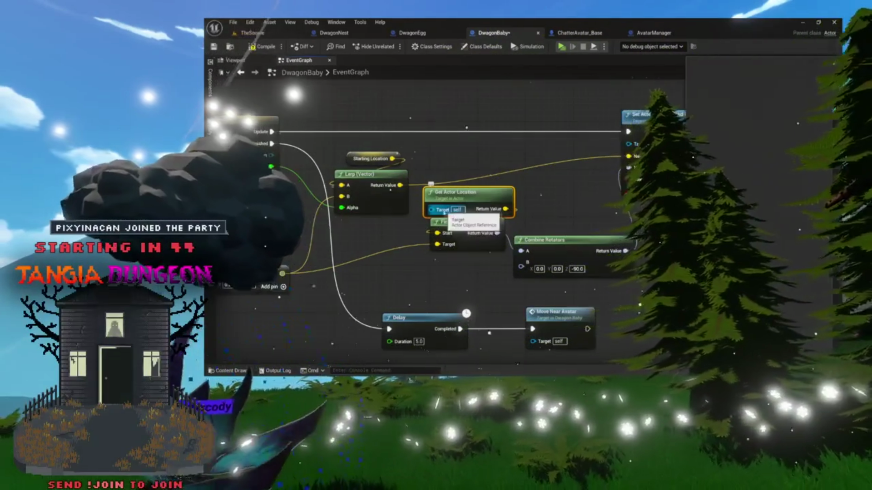
{"action": "mouse_move", "coordinate": [454, 227]}
{"action": "left_mouse_down"}
{"action": "mouse_move", "coordinate": [541, 223]}
{"action": "mouse_move", "coordinate": [479, 224]}
{"action": "left_mouse_up"}
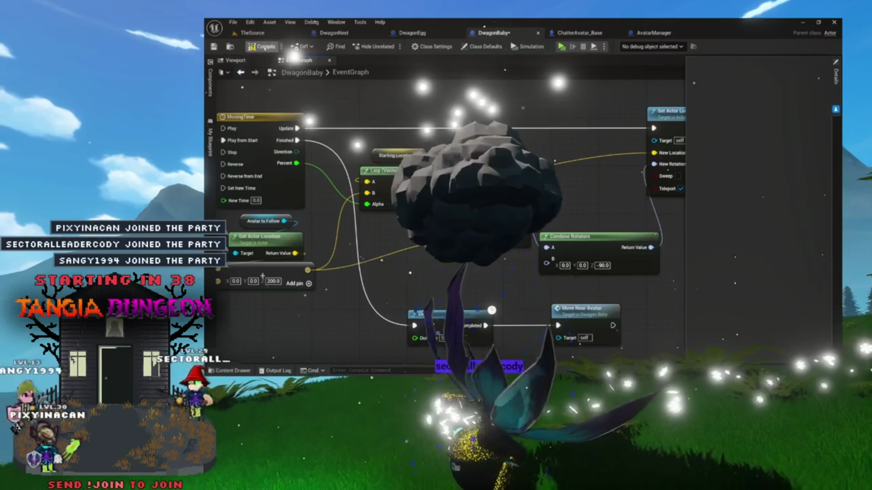
{"action": "left_click_drag", "start_coordinate": [455, 227], "coordinate": [383, 236]}
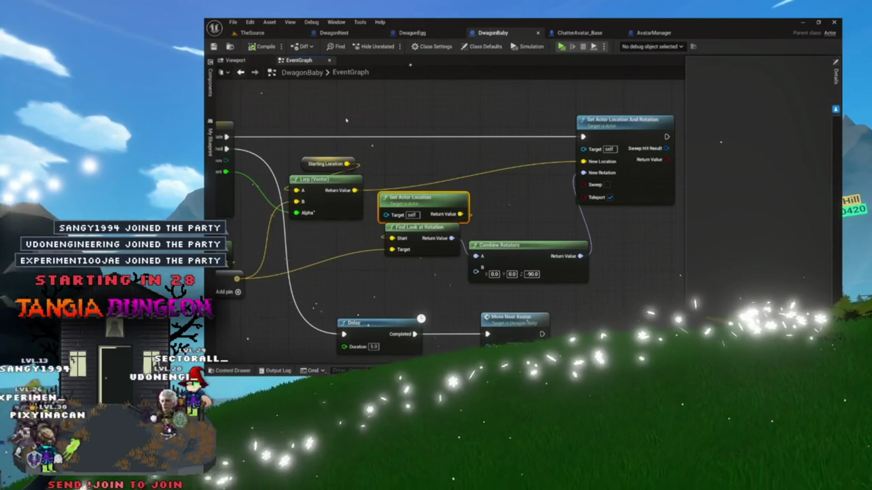
{"action": "mouse_move", "coordinate": [346, 121]}
{"action": "left_mouse_down"}
{"action": "mouse_move", "coordinate": [318, 144]}
{"action": "mouse_move", "coordinate": [582, 171]}
{"action": "mouse_move", "coordinate": [451, 164]}
{"action": "mouse_move", "coordinate": [540, 163]}
{"action": "left_mouse_up"}
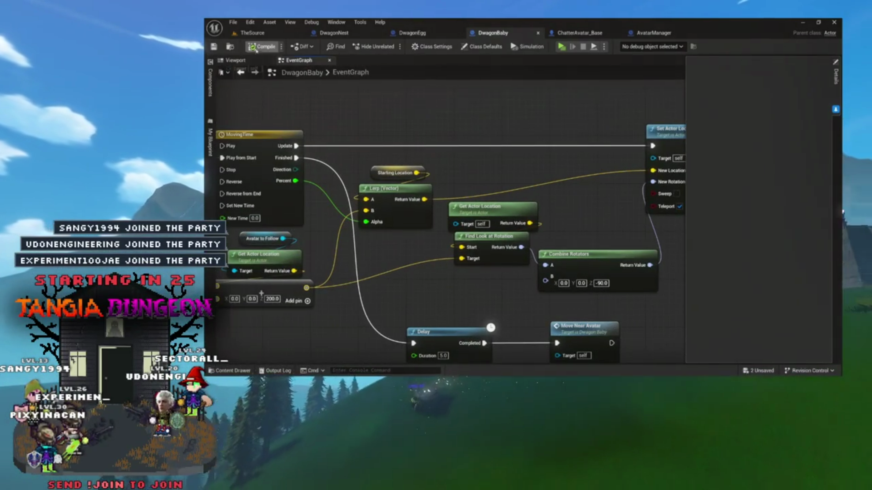
{"action": "mouse_move", "coordinate": [638, 216]}
{"action": "left_mouse_down"}
{"action": "mouse_move", "coordinate": [555, 209]}
{"action": "mouse_move", "coordinate": [487, 247]}
{"action": "mouse_move", "coordinate": [423, 260]}
{"action": "mouse_move", "coordinate": [426, 252]}
{"action": "left_mouse_up"}
{"action": "mouse_move", "coordinate": [493, 186]}
{"action": "left_mouse_down"}
{"action": "mouse_move", "coordinate": [441, 242]}
{"action": "mouse_move", "coordinate": [438, 257]}
{"action": "mouse_move", "coordinate": [486, 243]}
{"action": "mouse_move", "coordinate": [485, 211]}
{"action": "left_mouse_up"}
{"action": "left_click", "coordinate": [240, 74]}
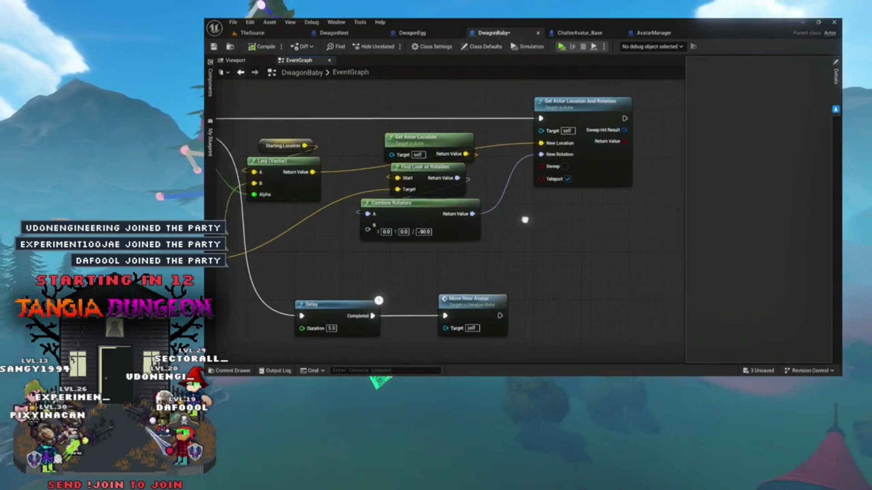
{"action": "key", "text": "ctrl+s"}
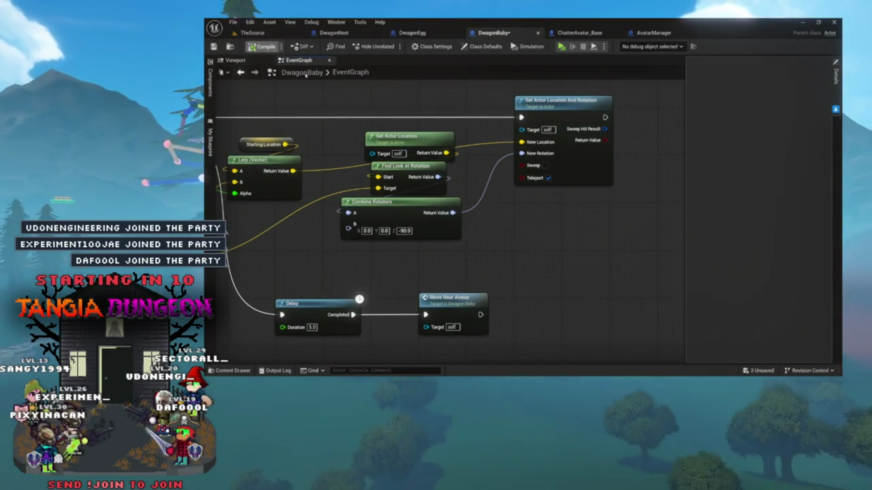
{"action": "left_click_drag", "start_coordinate": [283, 241], "coordinate": [419, 247]}
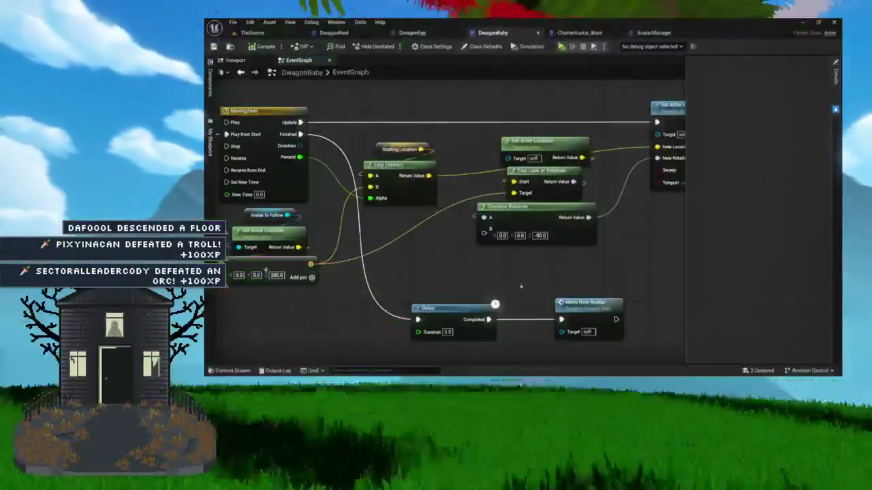
{"action": "mouse_move", "coordinate": [522, 287]}
{"action": "left_mouse_down"}
{"action": "mouse_move", "coordinate": [466, 287]}
{"action": "mouse_move", "coordinate": [572, 243]}
{"action": "mouse_move", "coordinate": [667, 238]}
{"action": "left_mouse_up"}
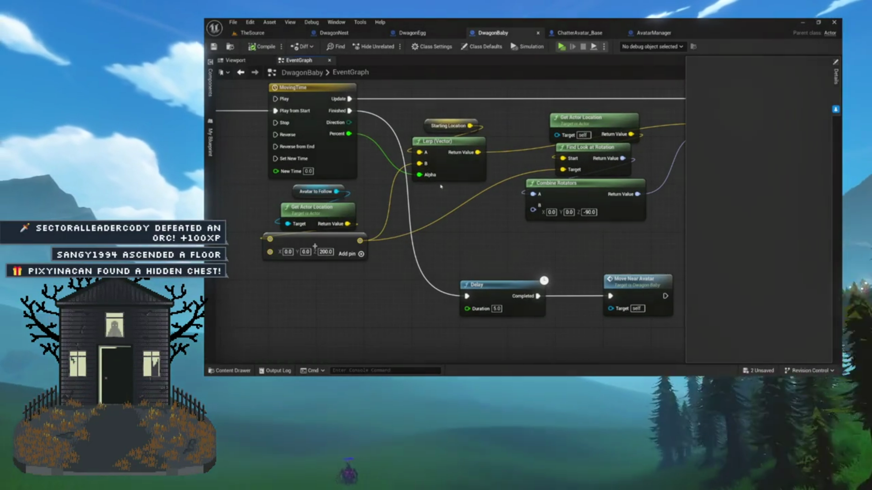
Step: Select Get Actor Location and Find Look at Rotation, then switch to the TheSource level
{"action": "left_click_drag", "start_coordinate": [469, 189], "coordinate": [424, 246]}
{"action": "left_click_drag", "start_coordinate": [478, 174], "coordinate": [539, 212]}
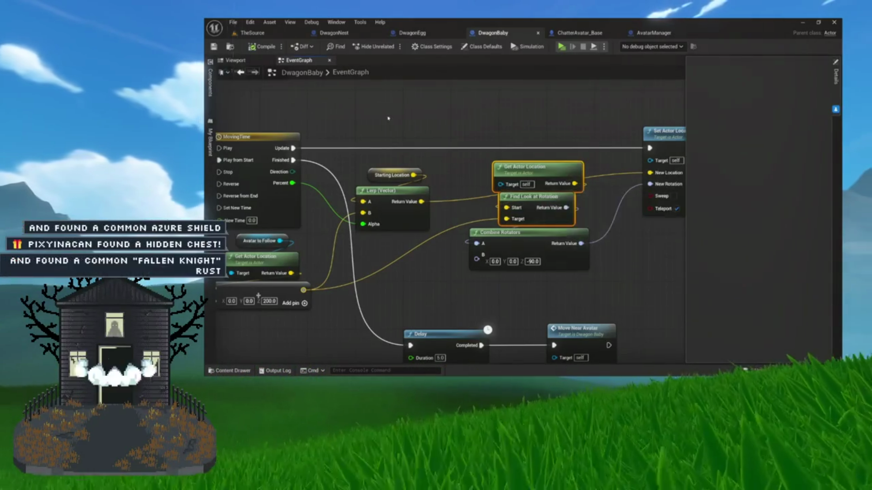
{"action": "left_click", "coordinate": [270, 33]}
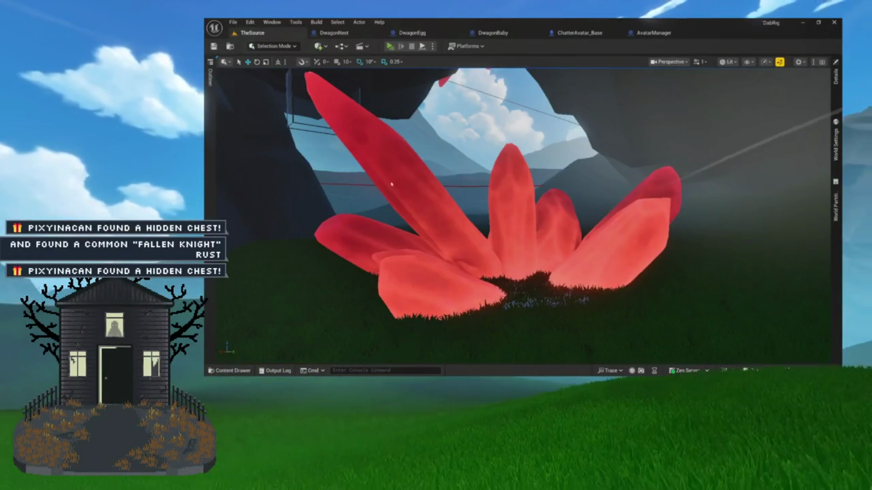
Step: Launch the game preview with Alt+P and clear the name from the Text Block field
{"action": "key", "text": "alt+p"}
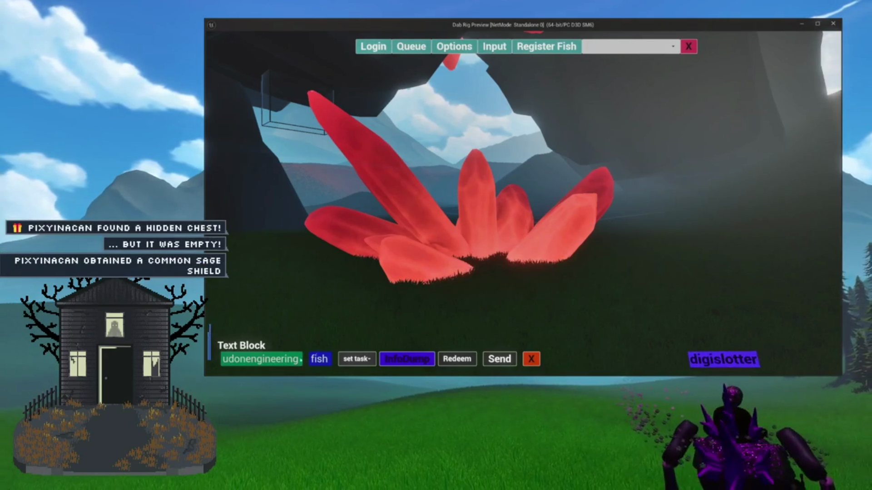
{"action": "key", "text": "BackSpace"}
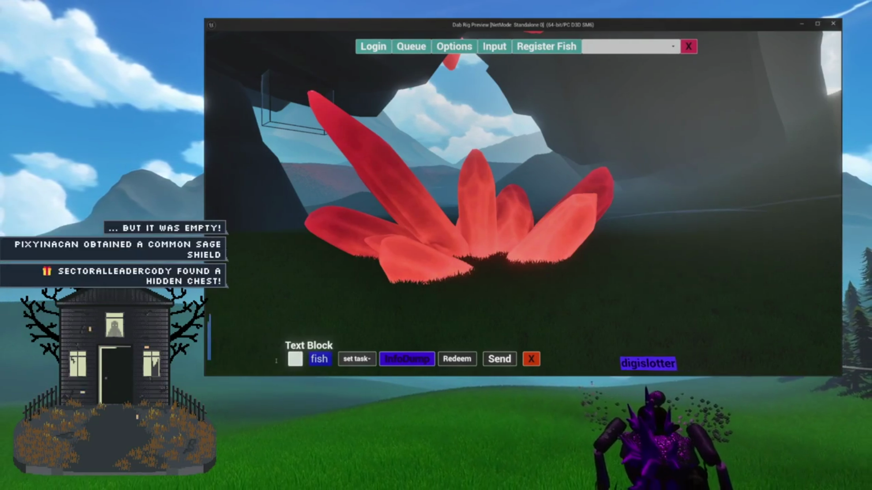